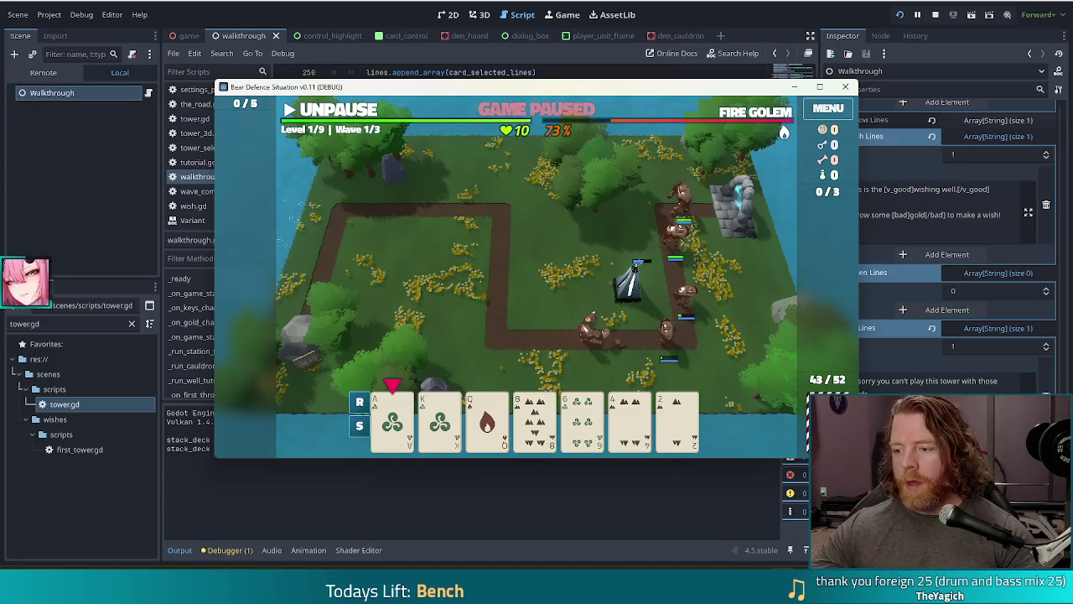
- Leave the paused game and bring up the InterFishion - Demo Steam store page in Chrome
key(alt+Tab)
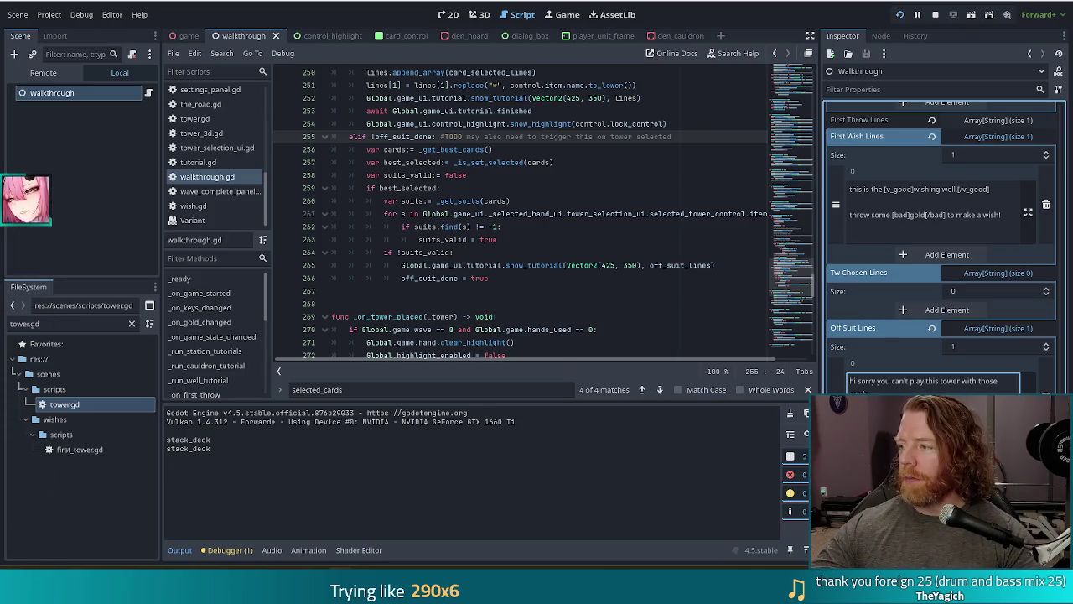
key(alt+Tab)
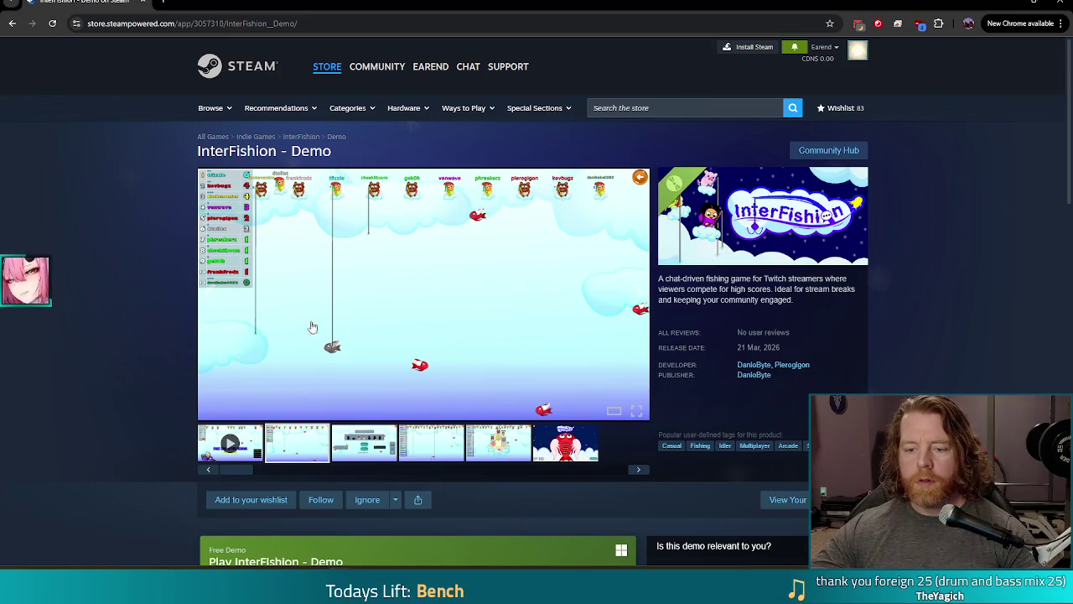
- Wishlist and follow InterFishion on its Steam page, bringing the wishlist count to 84
scroll(141, 315, down, 3)
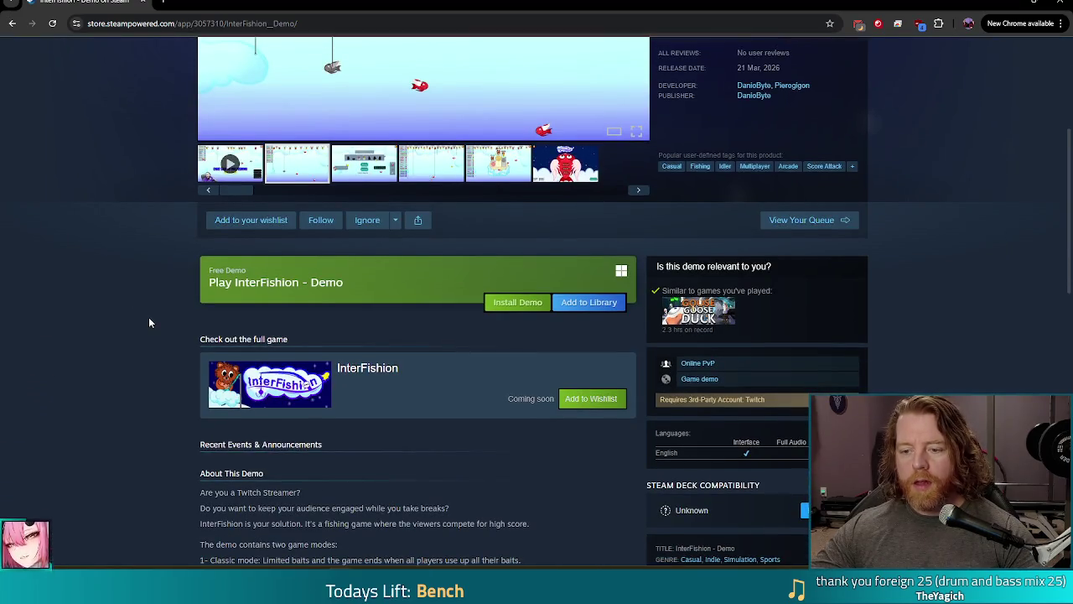
scroll(150, 323, up, 3)
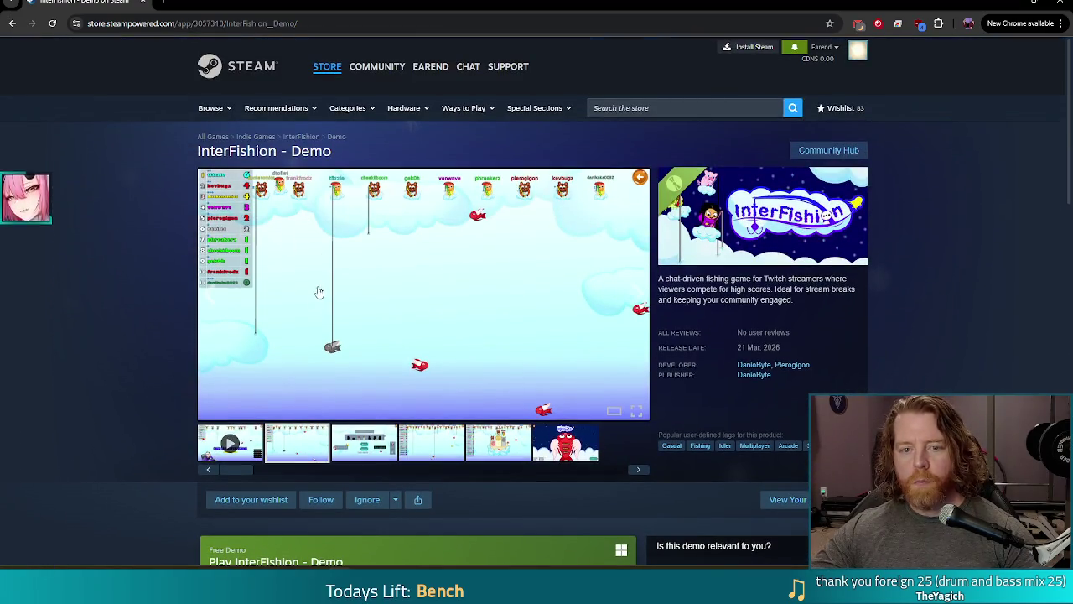
scroll(321, 289, down, 2)
click(248, 276)
click(321, 278)
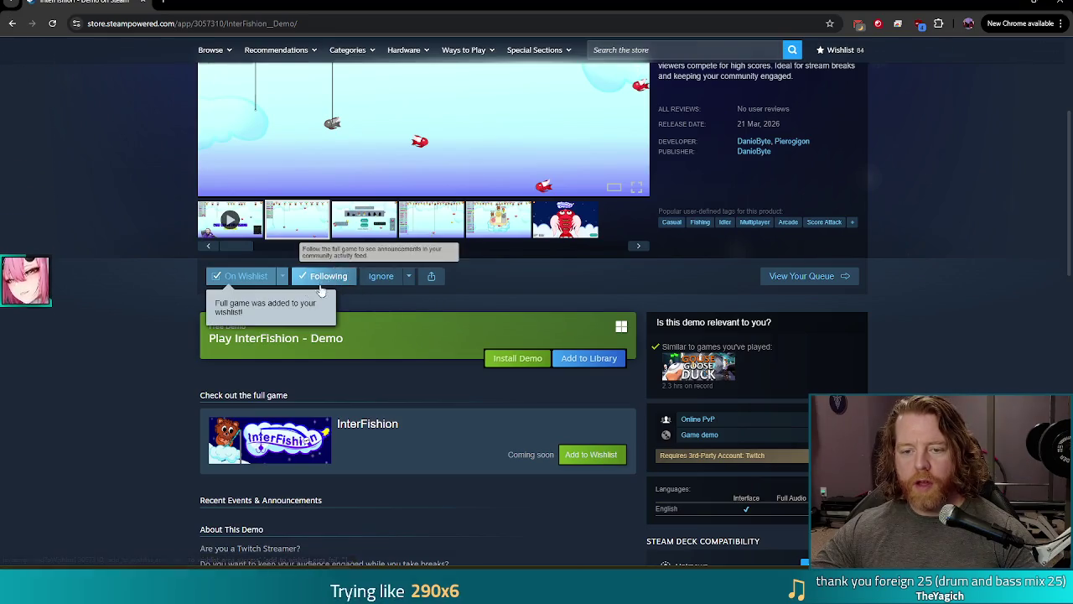
click(307, 24)
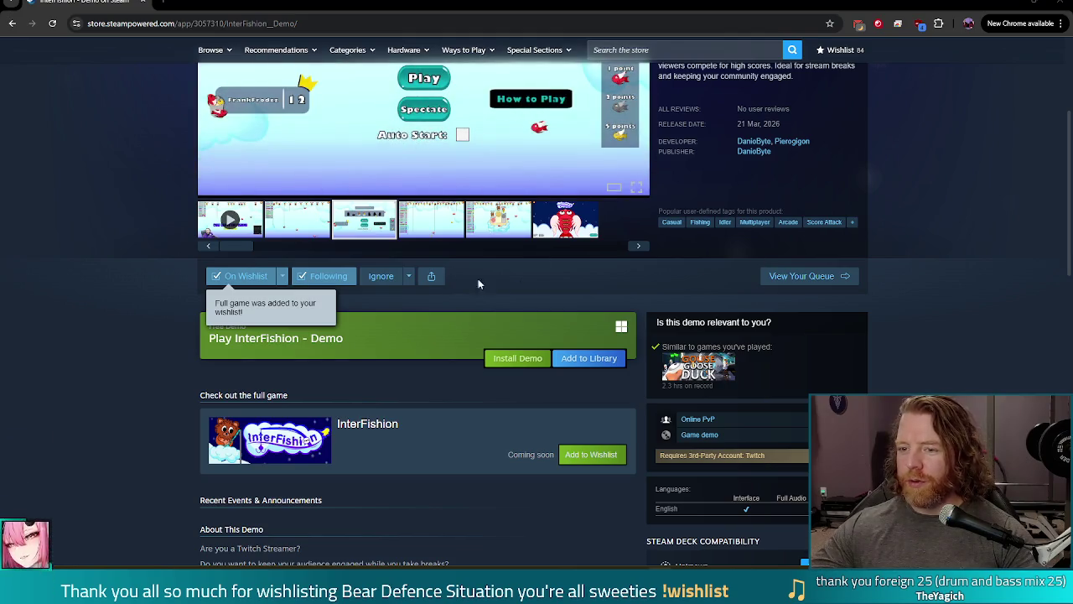
scroll(499, 283, up, 3)
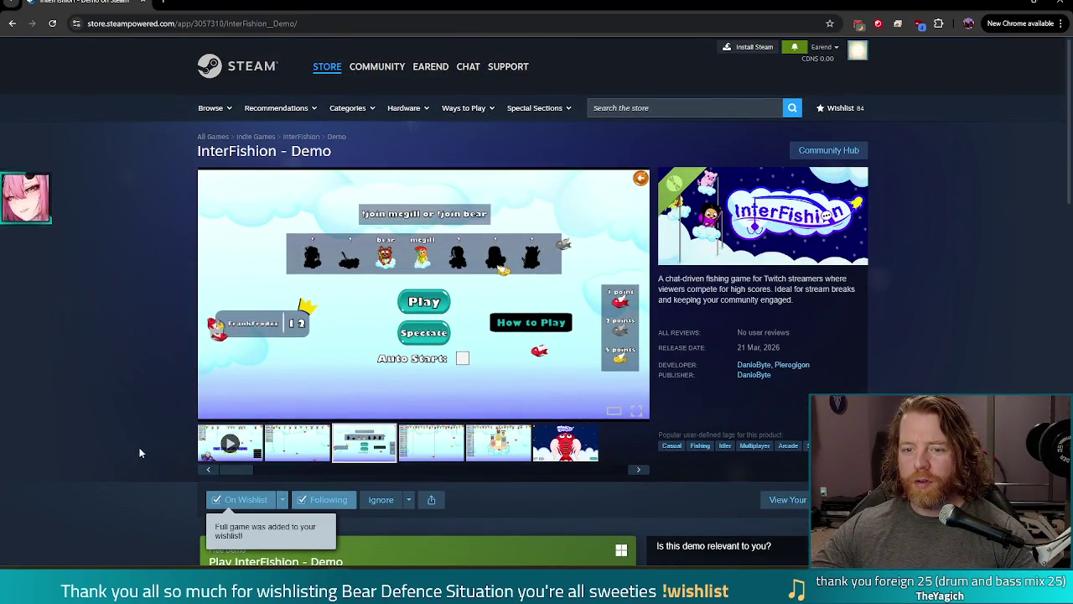
- Watch the InterFishion gameplay trailer full screen, then close Chrome to return to Godot
click(229, 442)
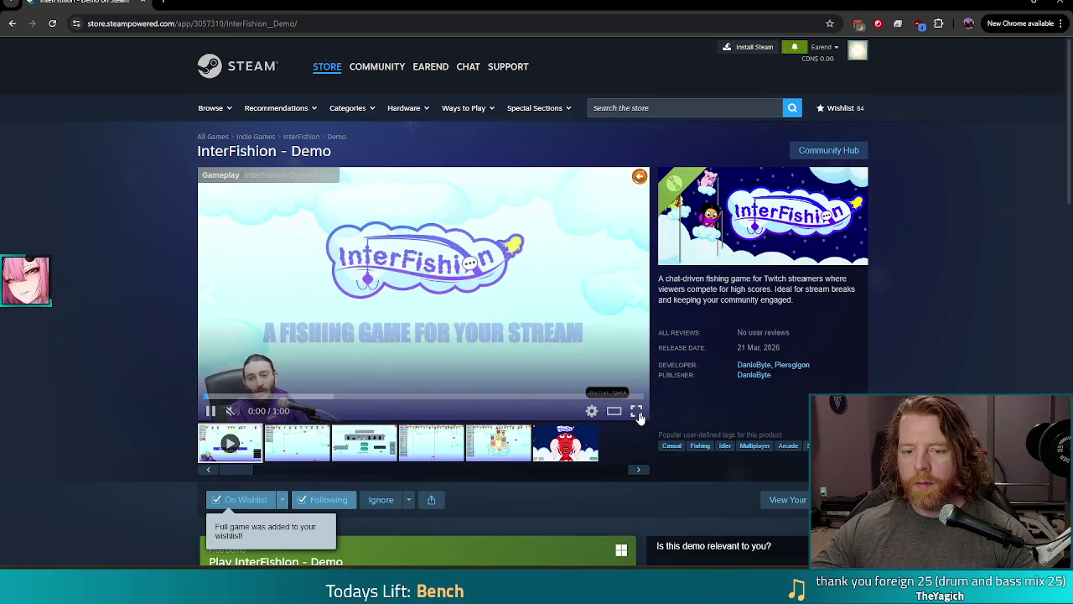
click(636, 411)
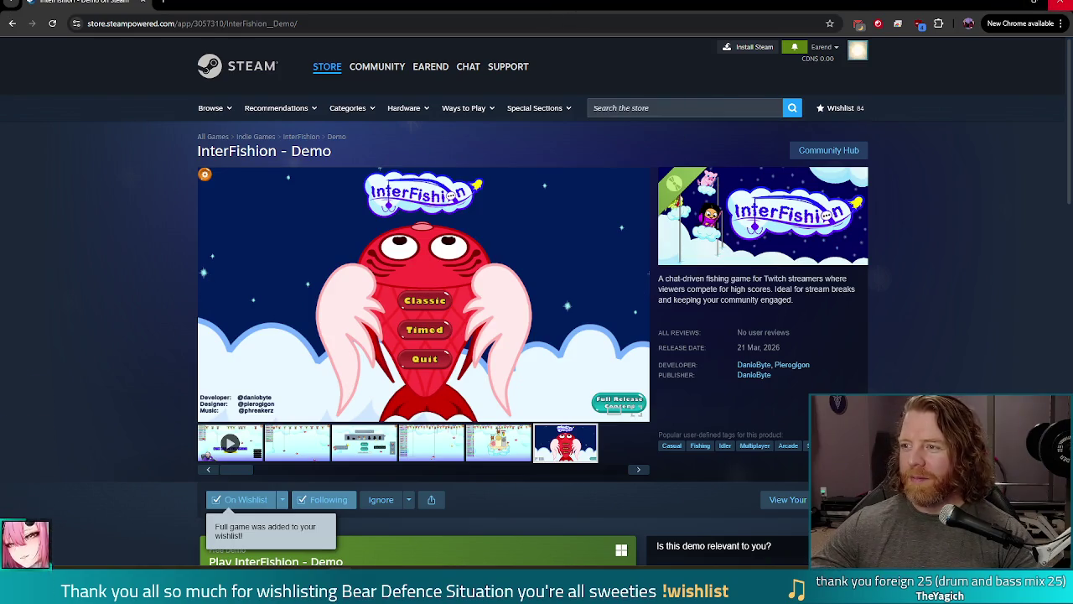
click(1058, 3)
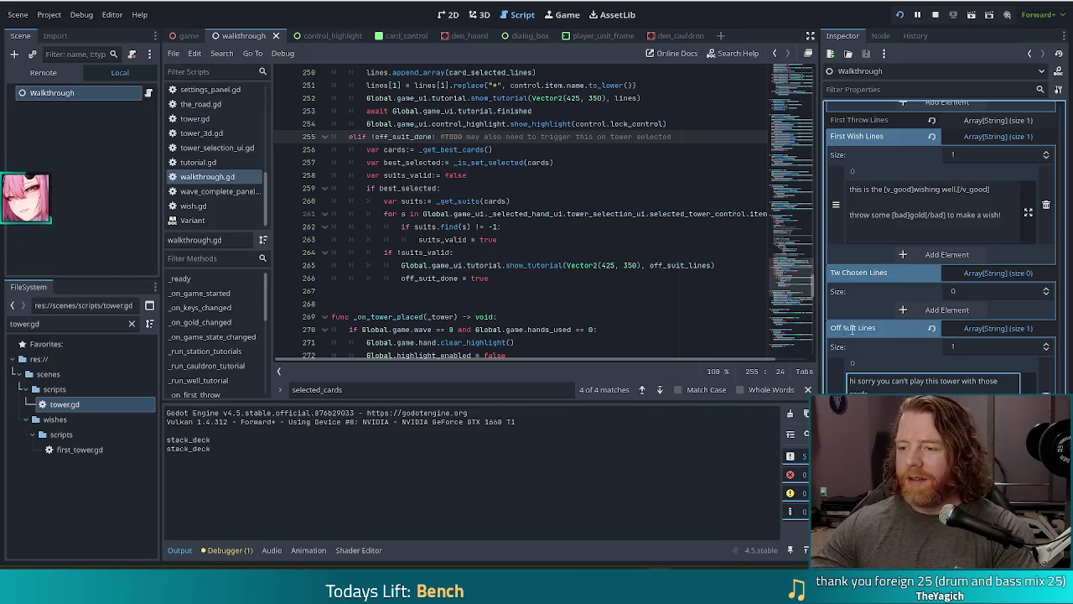
click(922, 381)
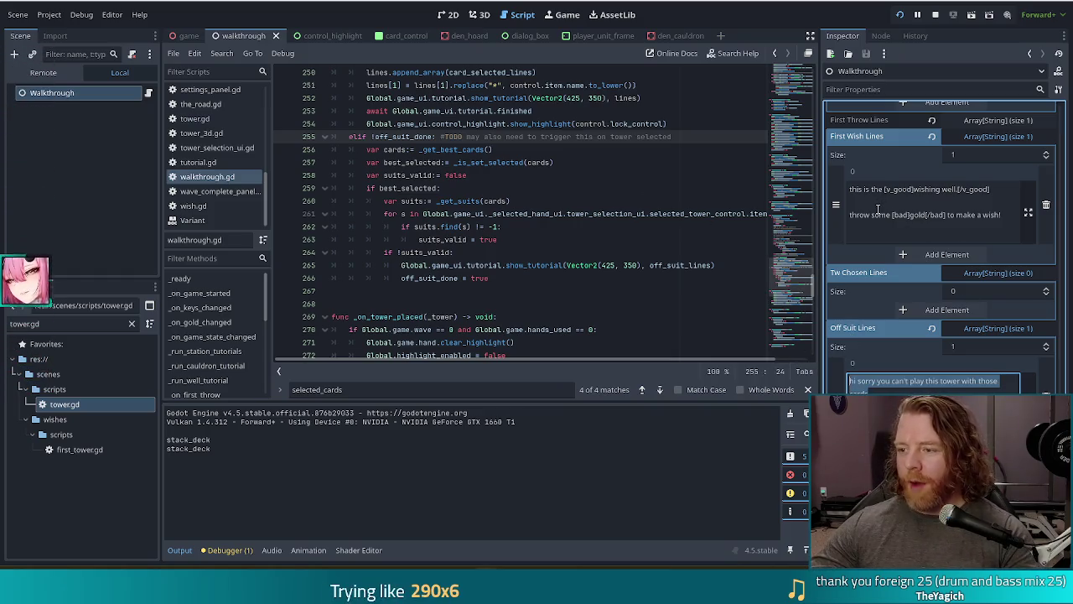
- Replace the Off Suit Lines text with 'most towers can only be built if you play a card with a matching suit.'
click(922, 391)
key(ctrl+a)
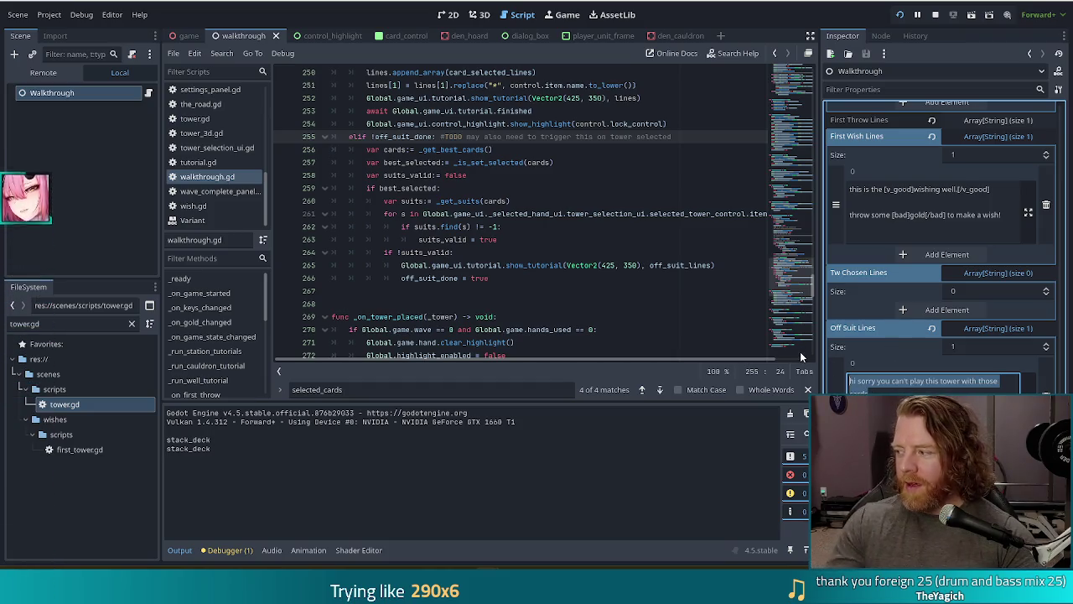
text(towers)
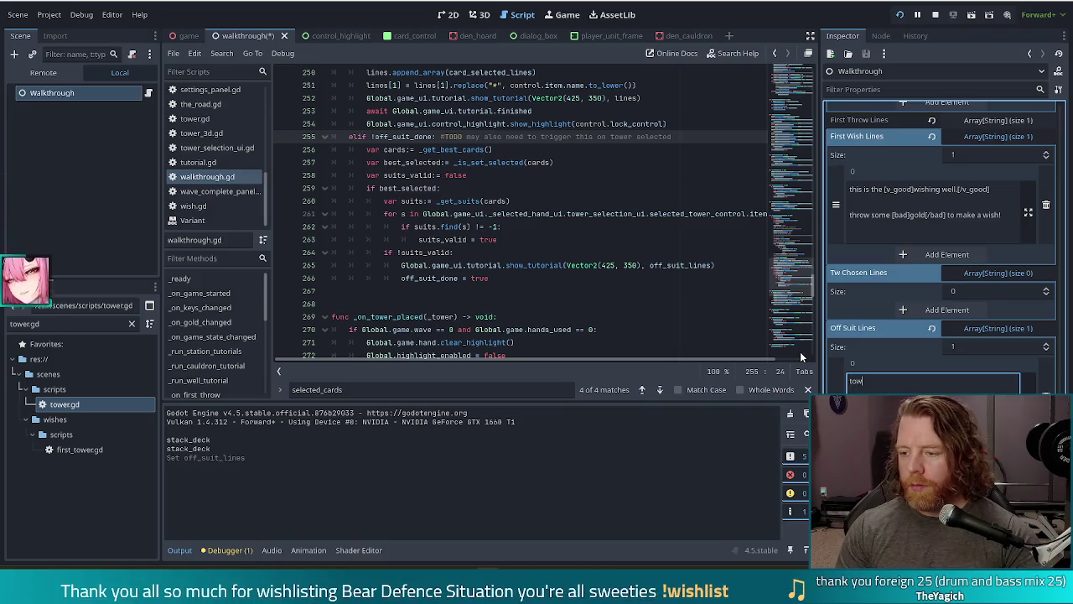
key(BackSpace)
key(BackSpace)
key(BackSpace)
text(most towers can o)
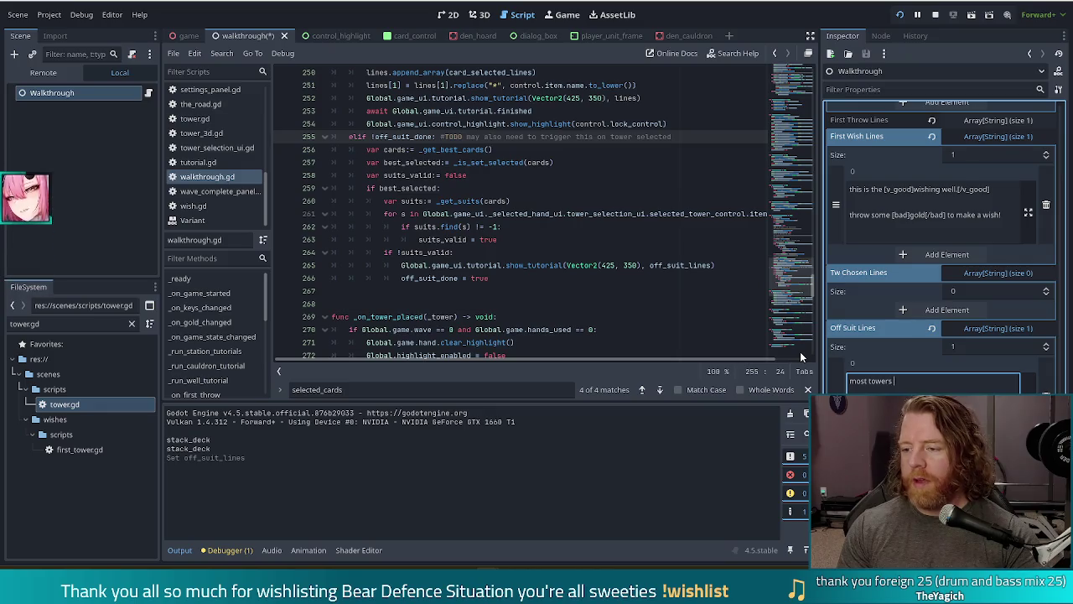
text(nly be built if you)
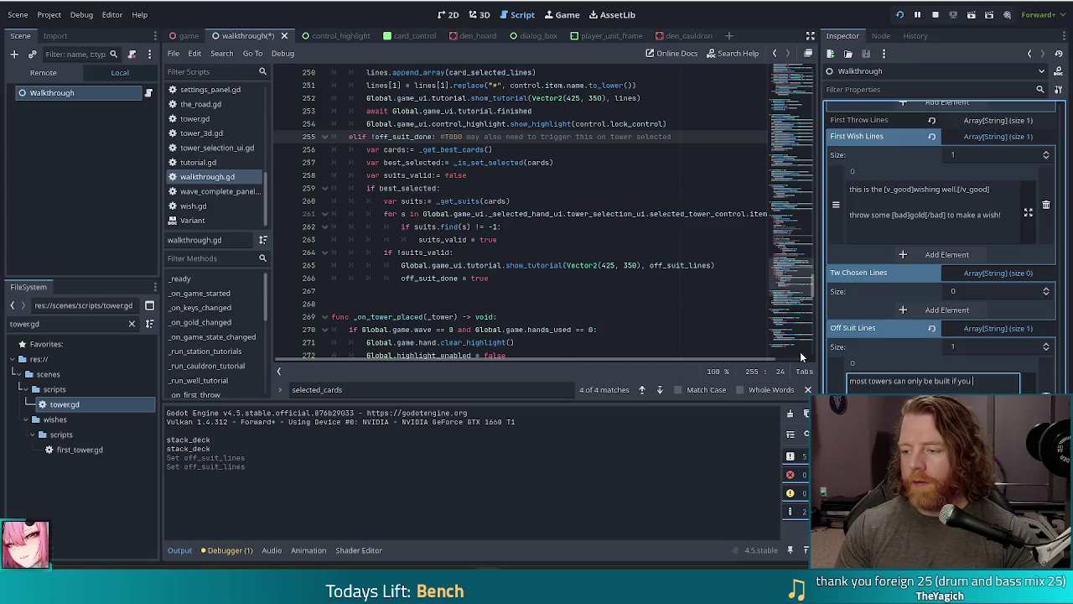
text( card w)
text(ith a m)
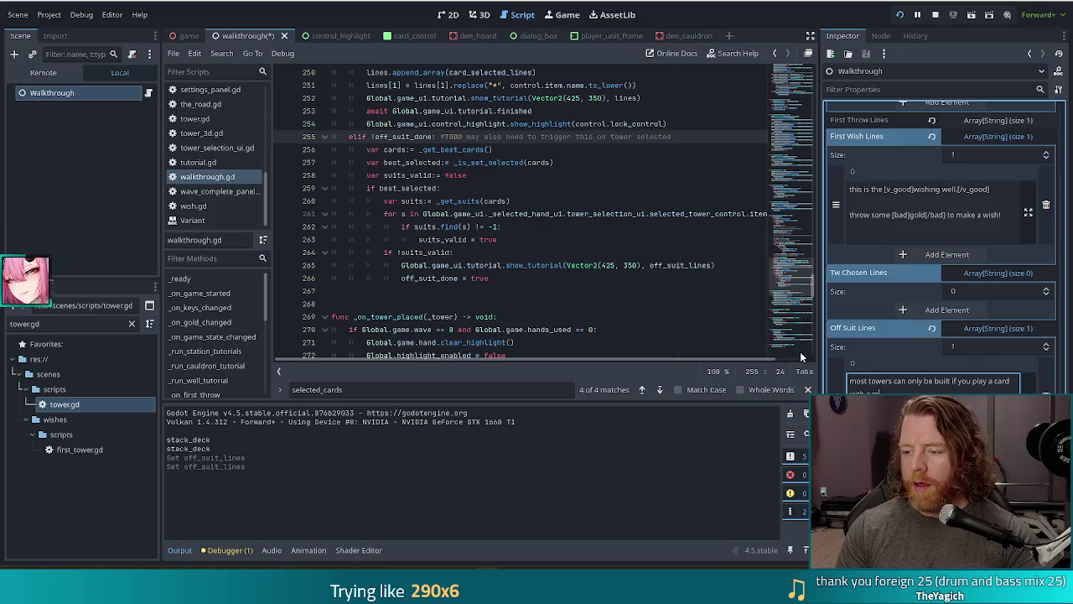
text(it)
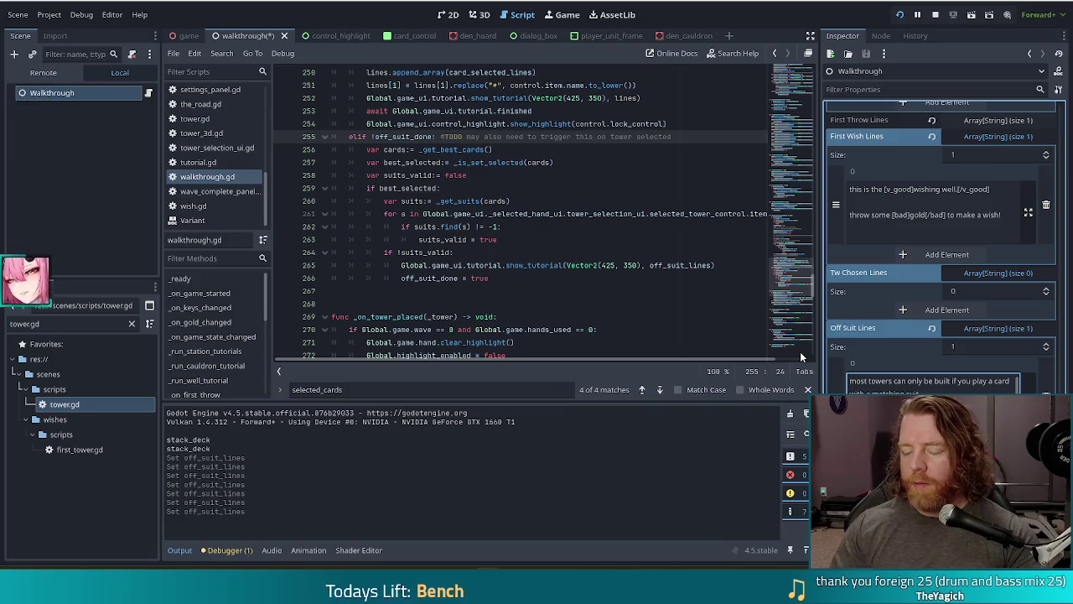
scroll(903, 384, down, 1)
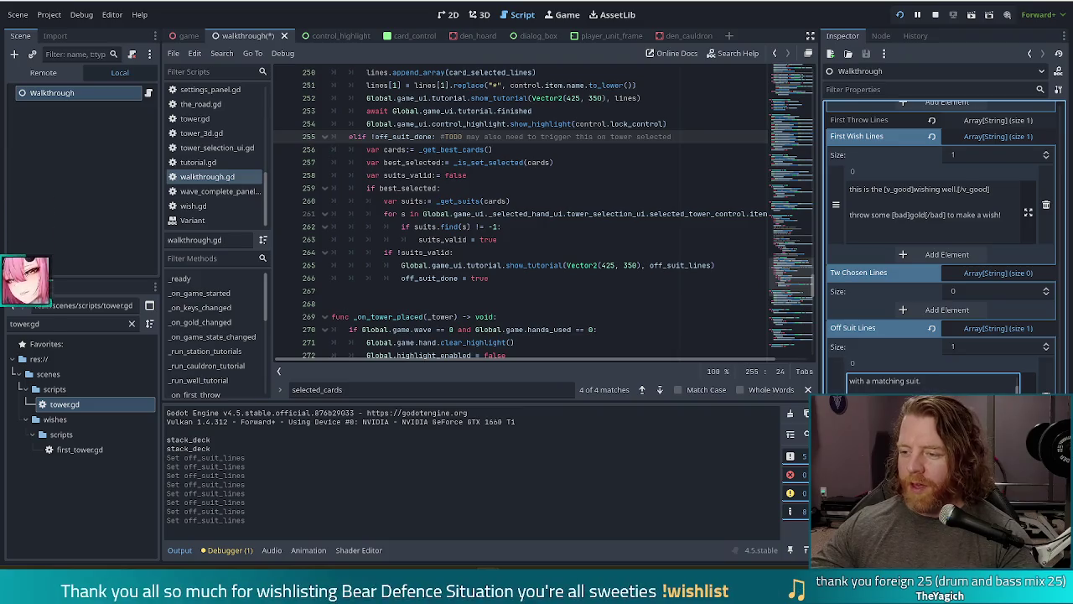
scroll(942, 235, up, 3)
scroll(844, 341, down, 3)
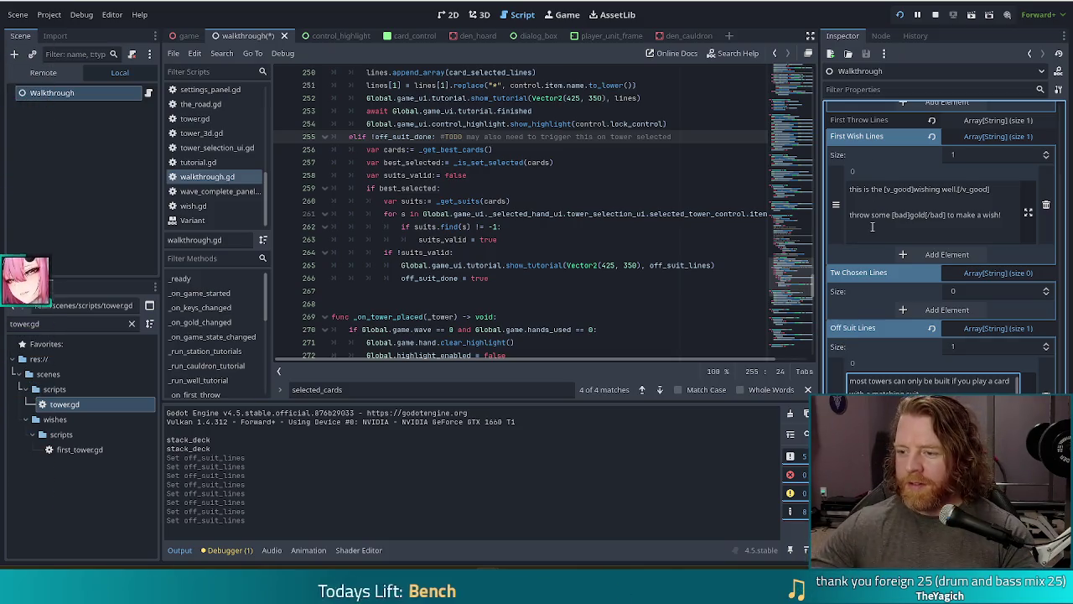
click(935, 385)
scroll(935, 382, up, 3)
scroll(846, 341, down, 3)
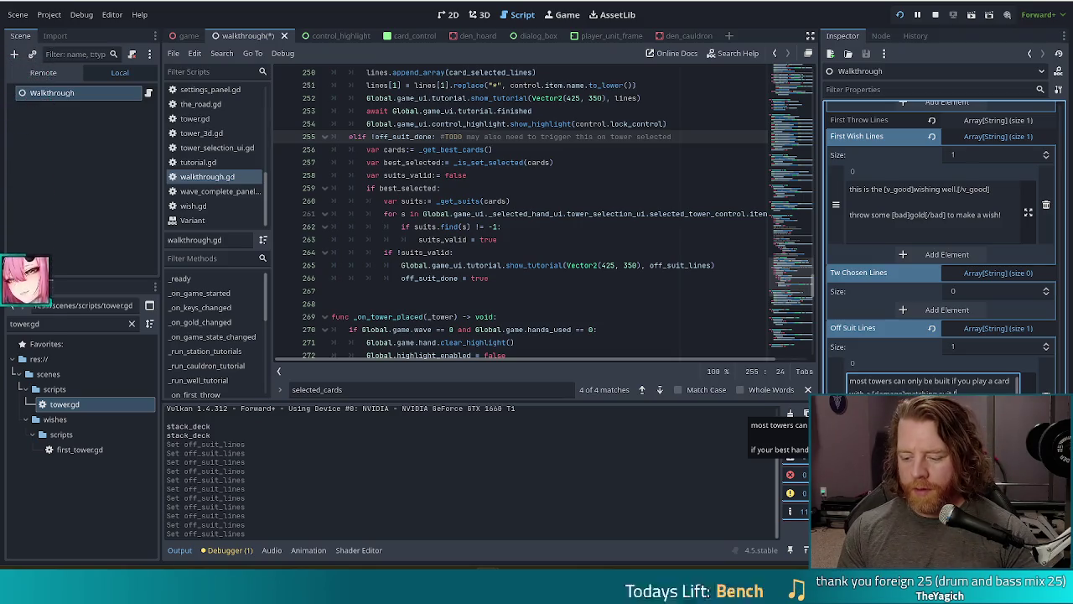
text(demons)
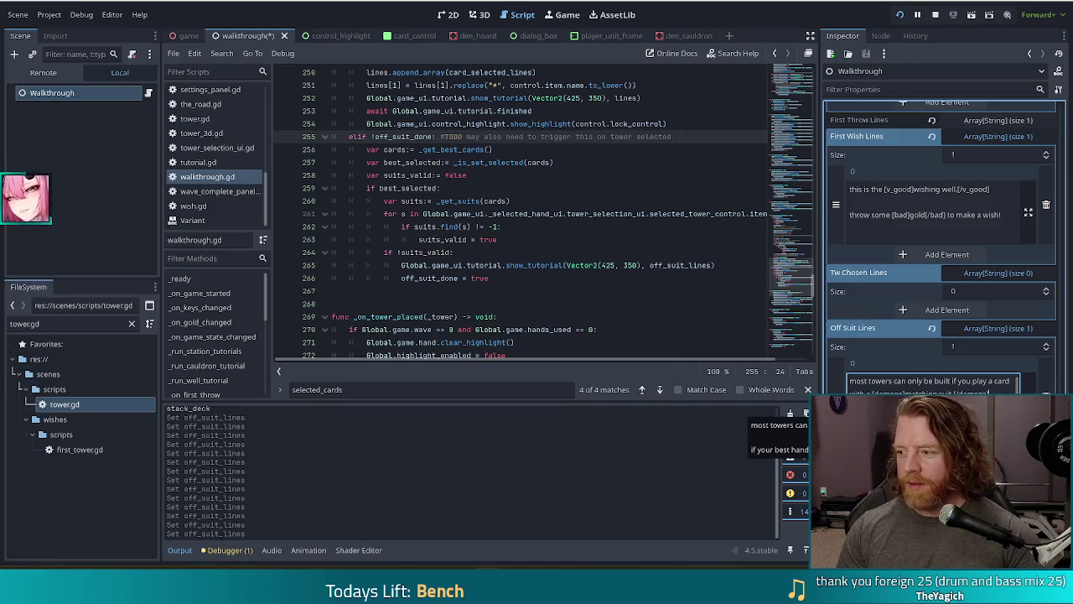
key(ctrl+s)
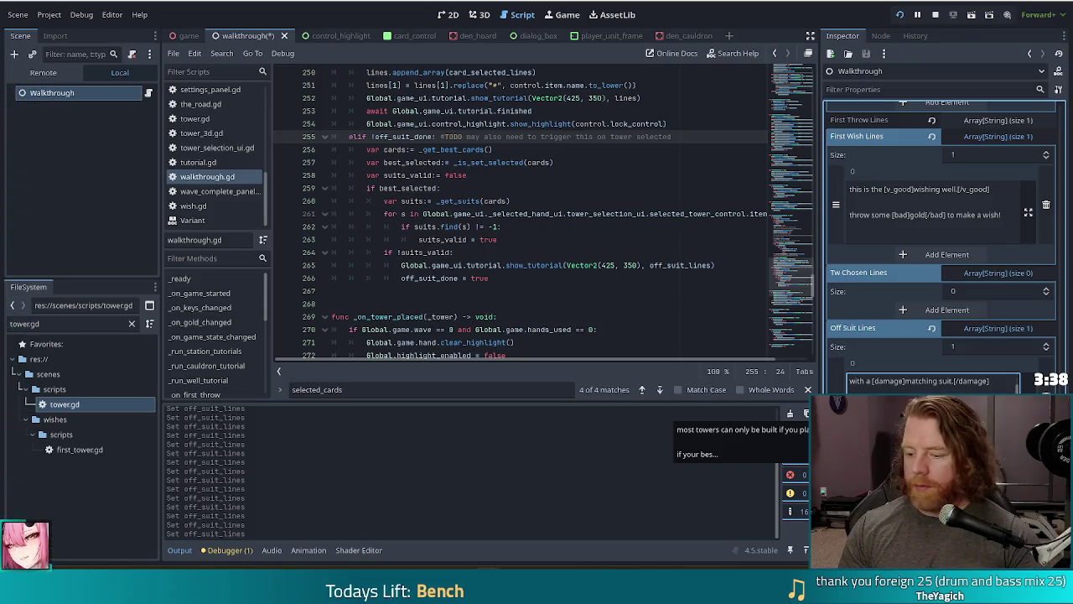
key(ctrl+s)
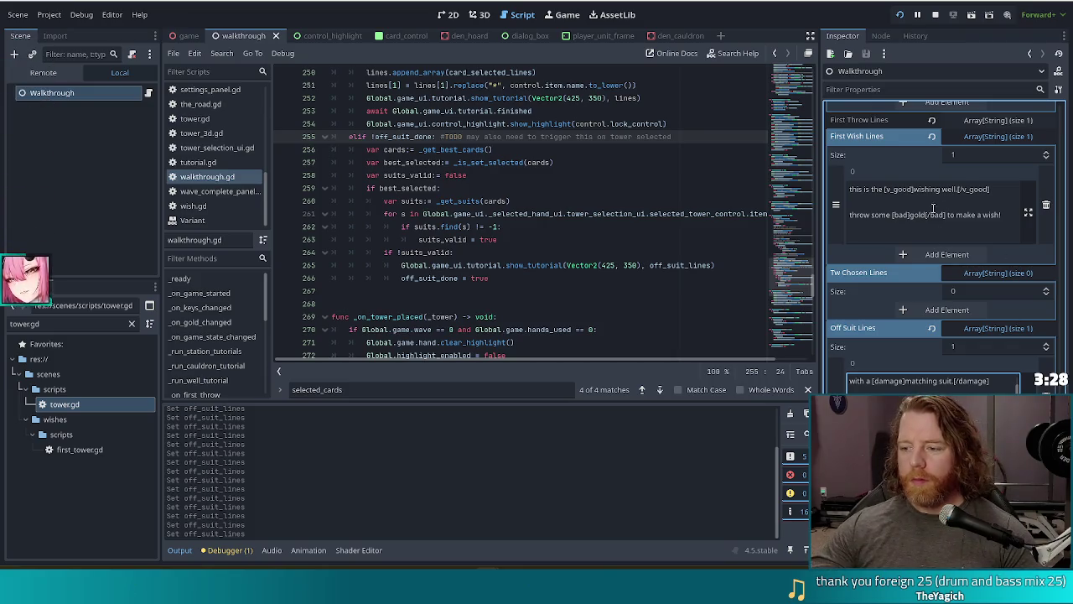
scroll(926, 391, up, 2)
key(ctrl+s)
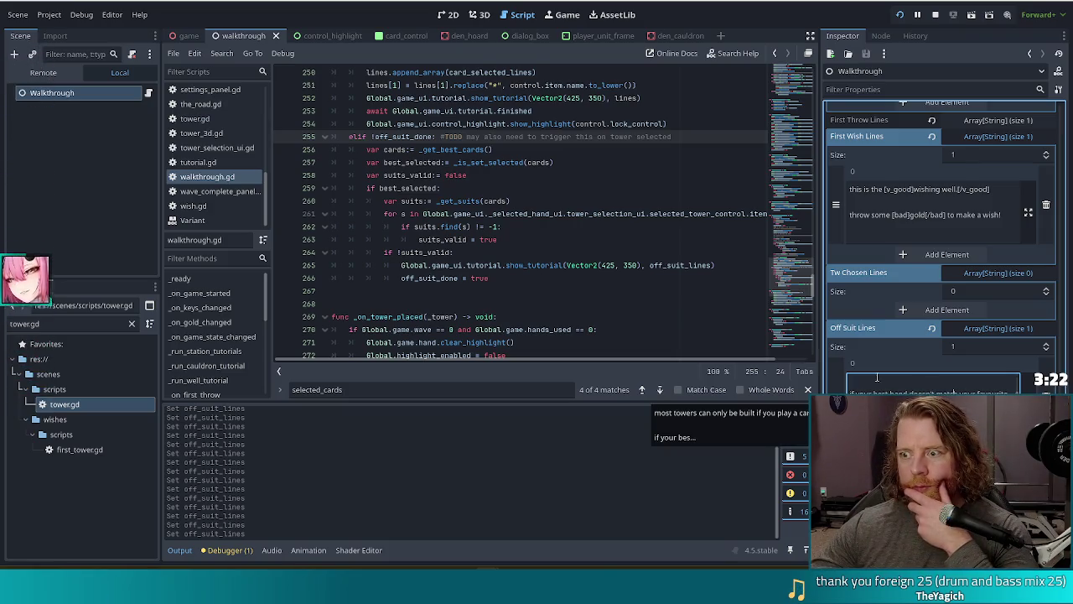
click(618, 292)
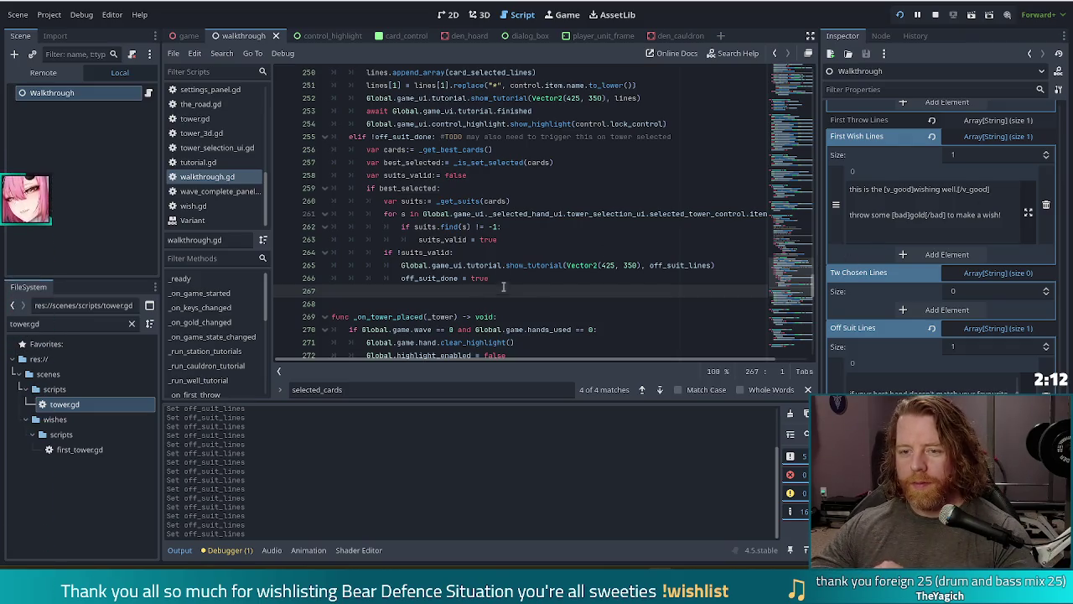
click(529, 276)
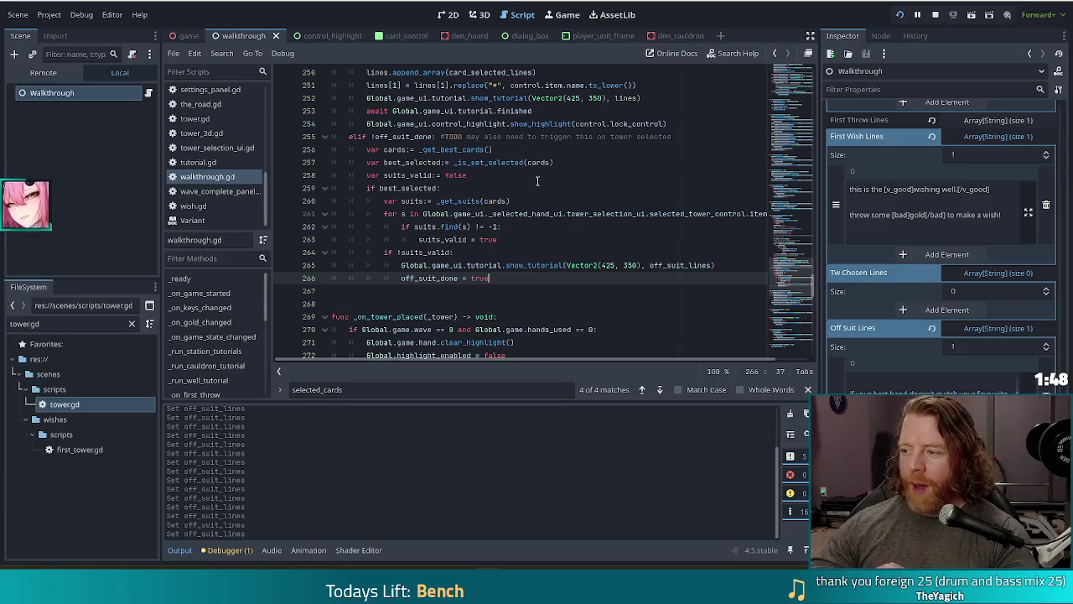
mouse_move(514, 210)
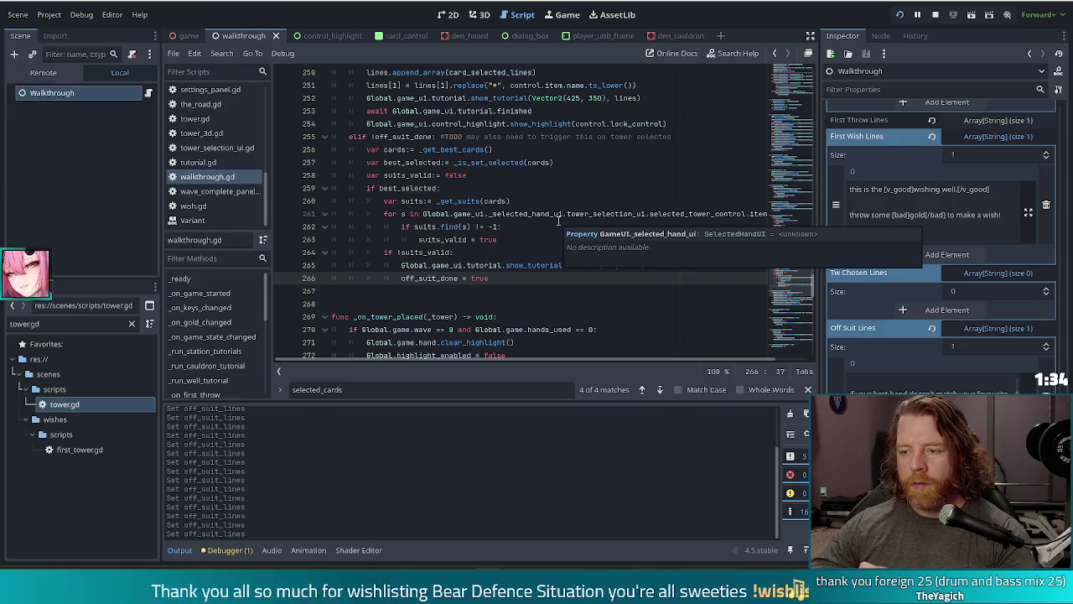
click(716, 265)
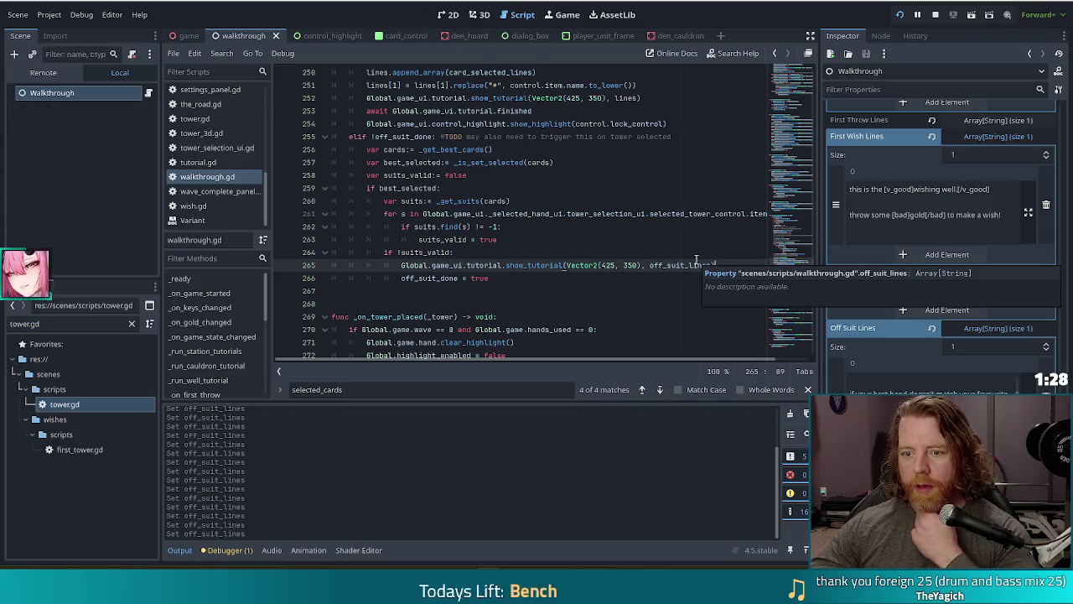
drag(670, 121, 688, 112)
key(ctrl+c)
click(726, 264)
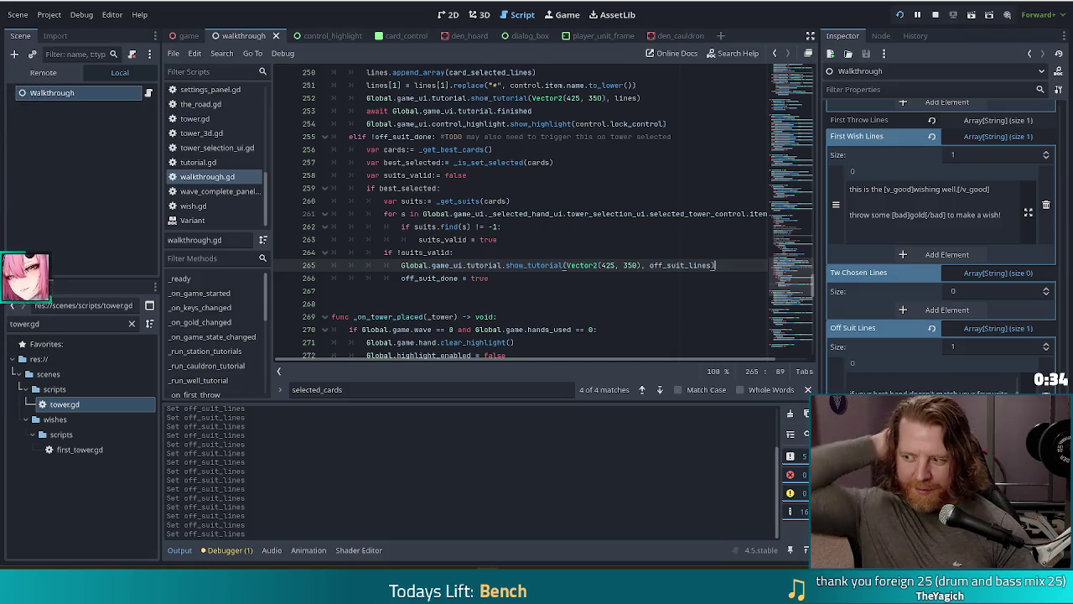
key(Down)
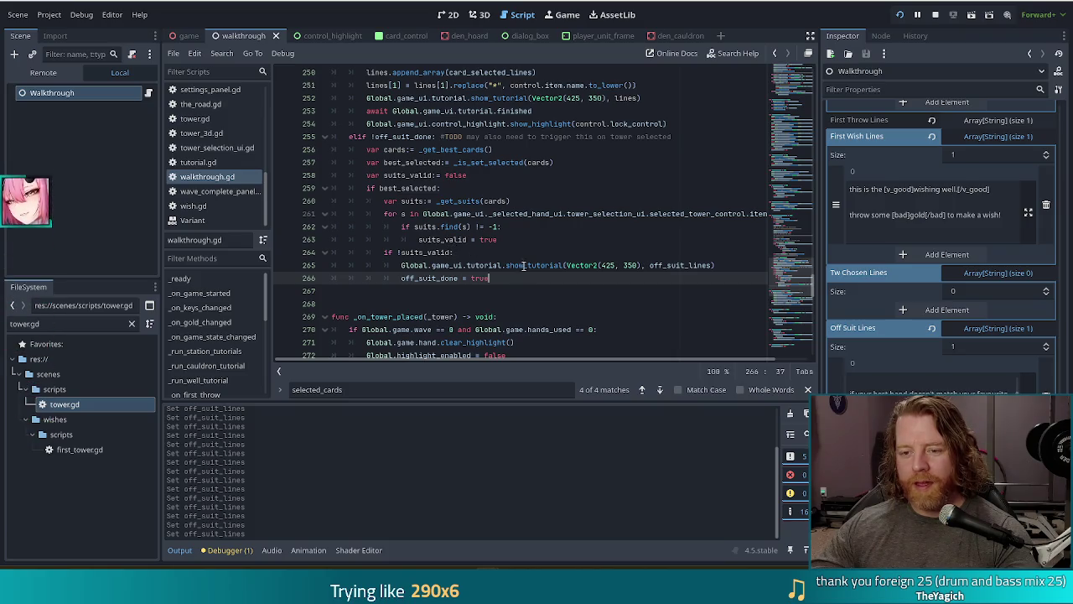
- Paste the show_highlight(control.lock_control) line after the off-suit show_tutorial call, undoing a misplaced paste
click(632, 253)
key(ctrl+v)
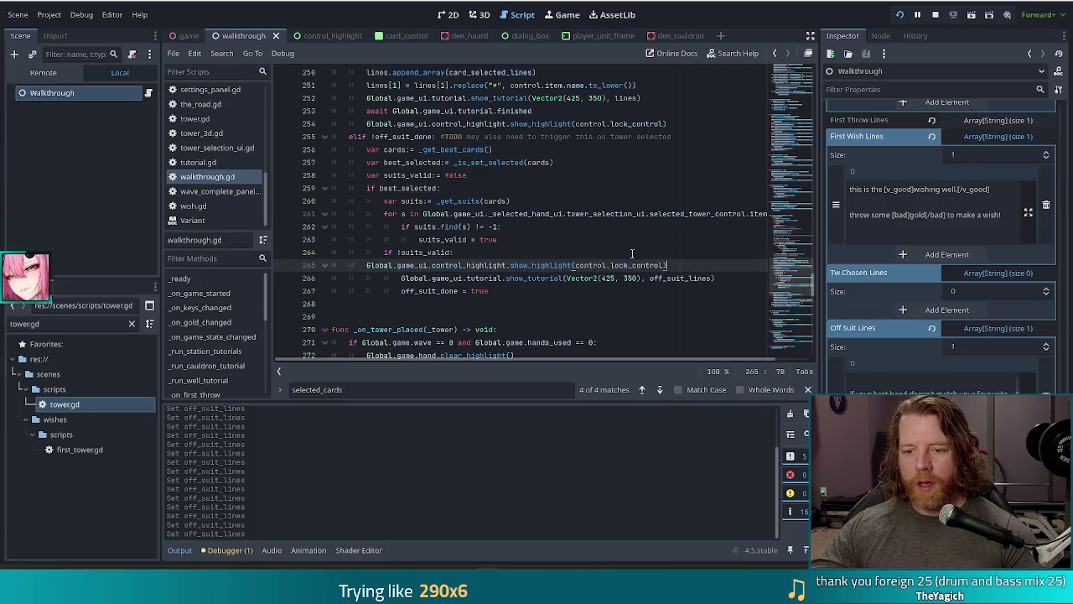
click(365, 265)
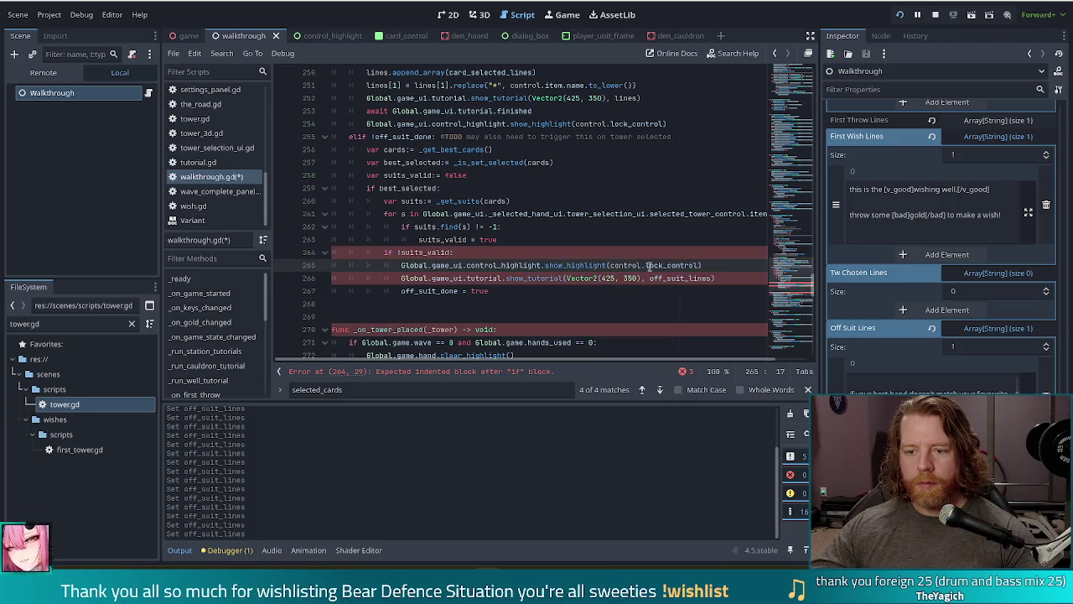
key(ctrl+z)
click(715, 265)
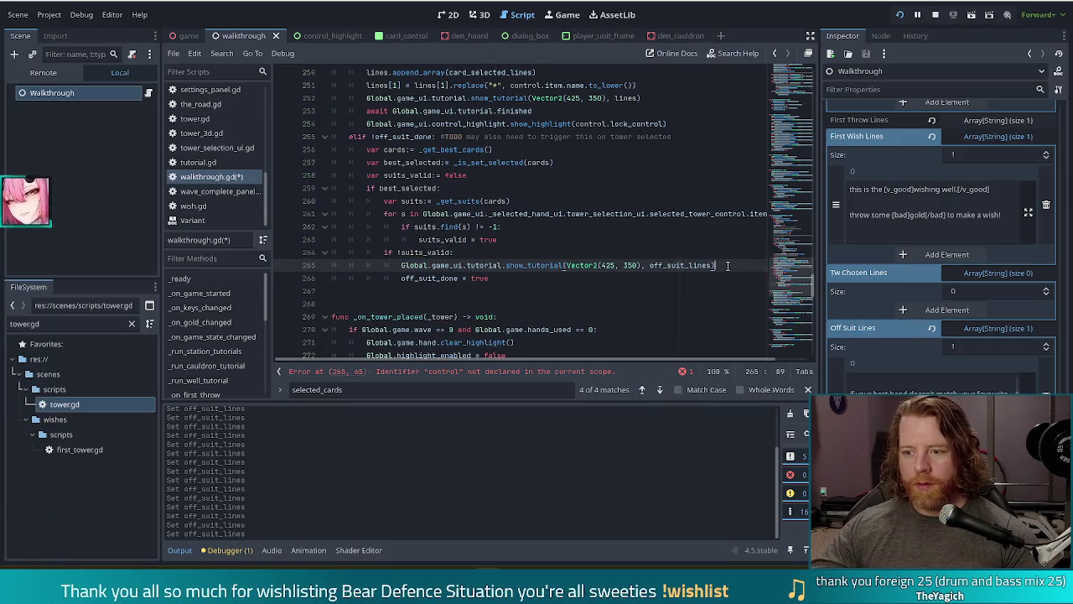
key(Return)
key(ctrl+v)
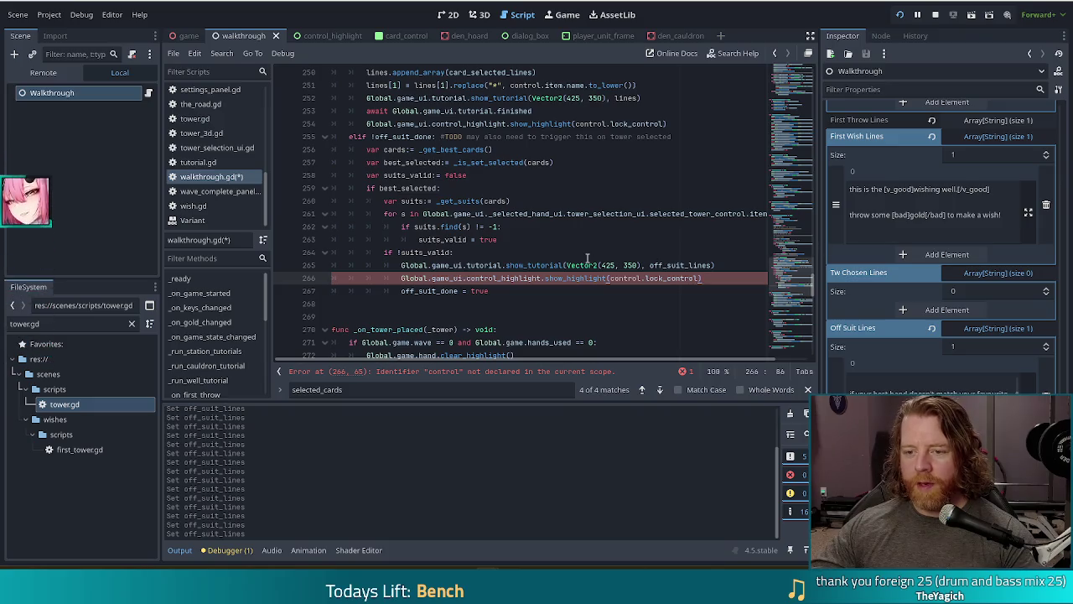
- Select the selected tower control path on line 261, then the control.lock_control argument to replace
mouse_move(575, 261)
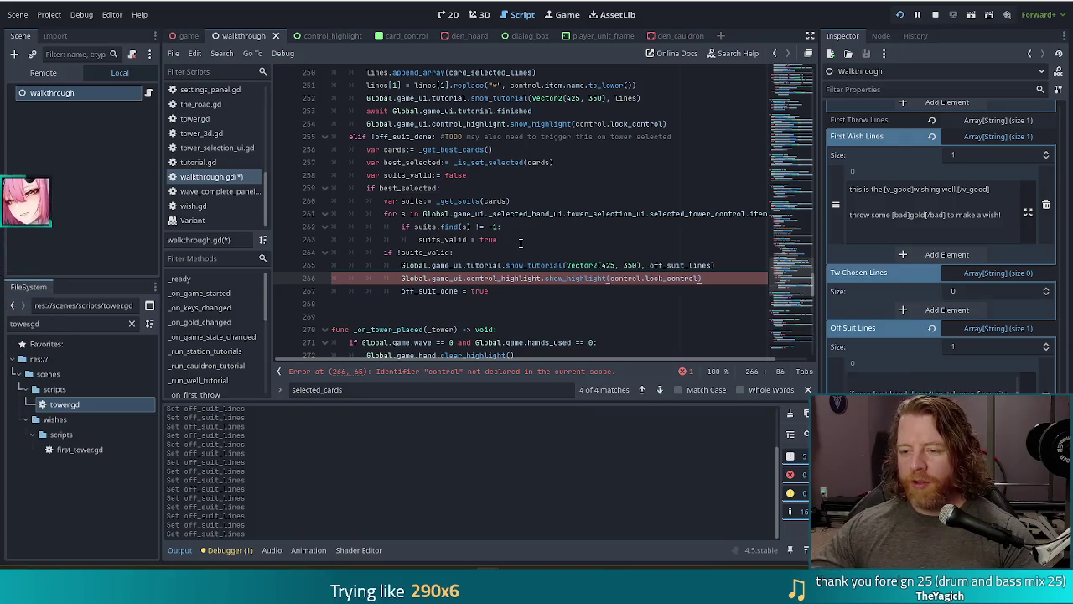
click(507, 277)
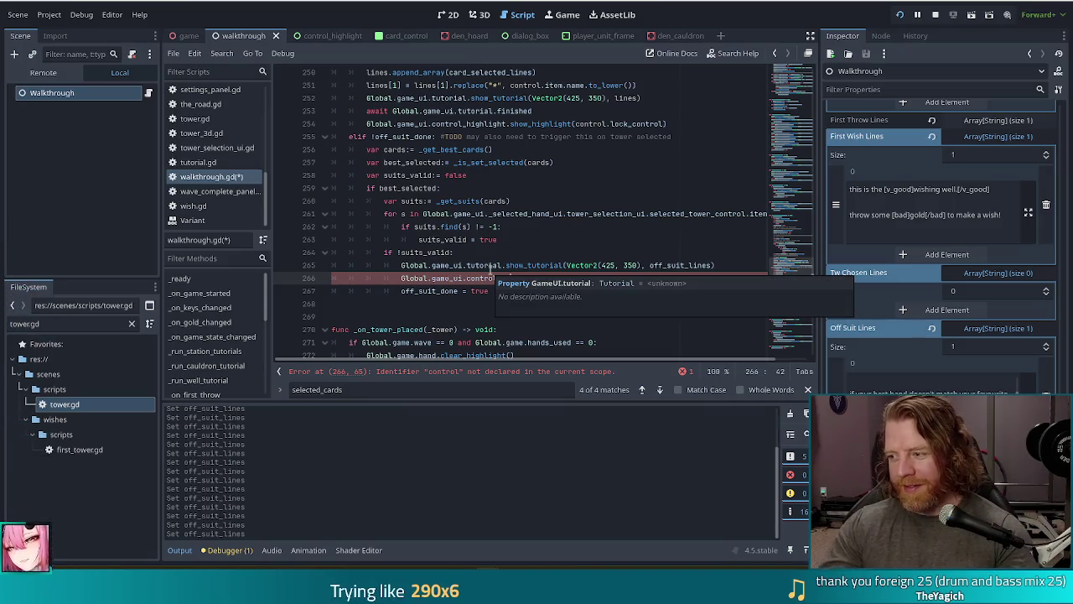
click(633, 212)
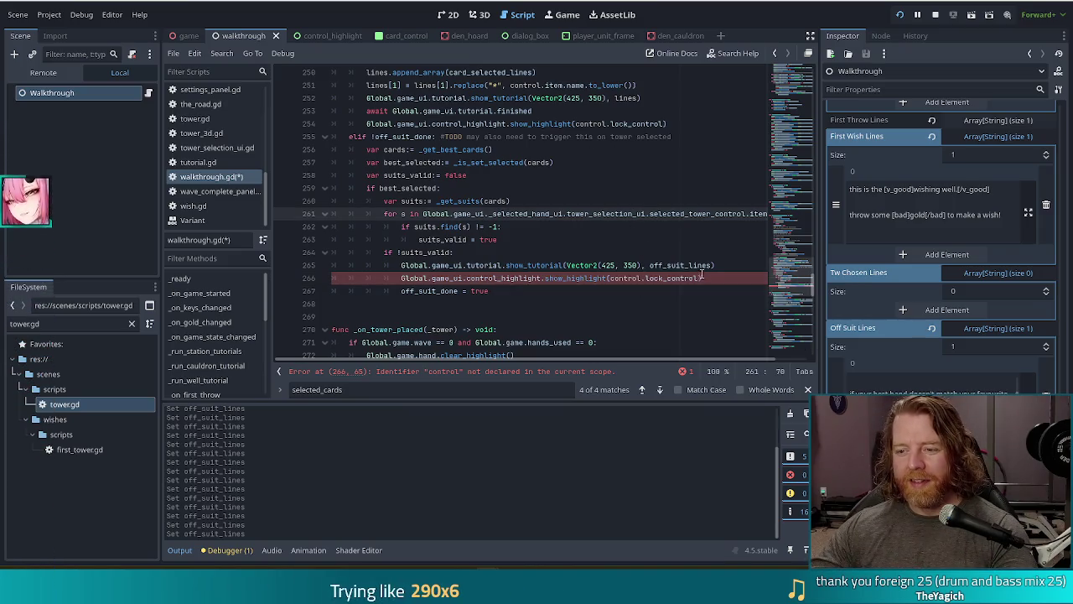
click(699, 278)
drag(699, 277, 611, 278)
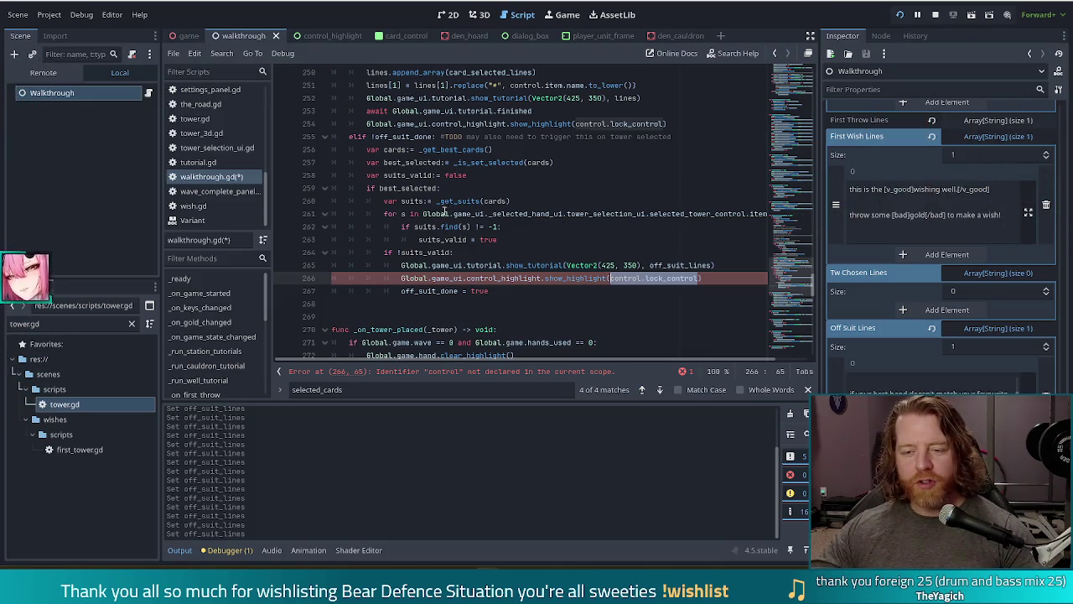
drag(422, 213, 742, 213)
key(ctrl+c)
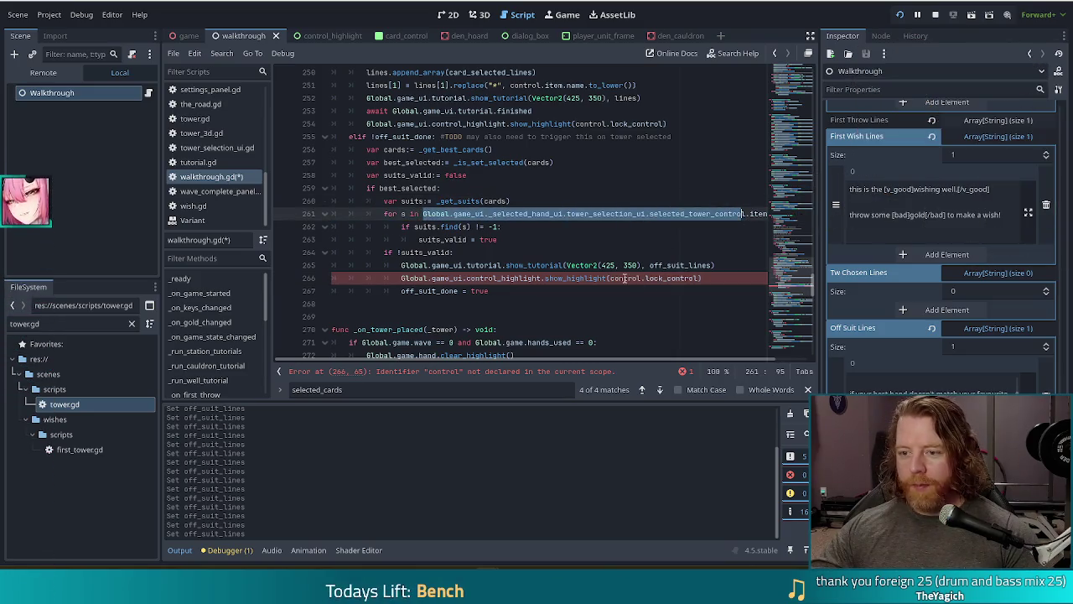
drag(610, 279, 698, 278)
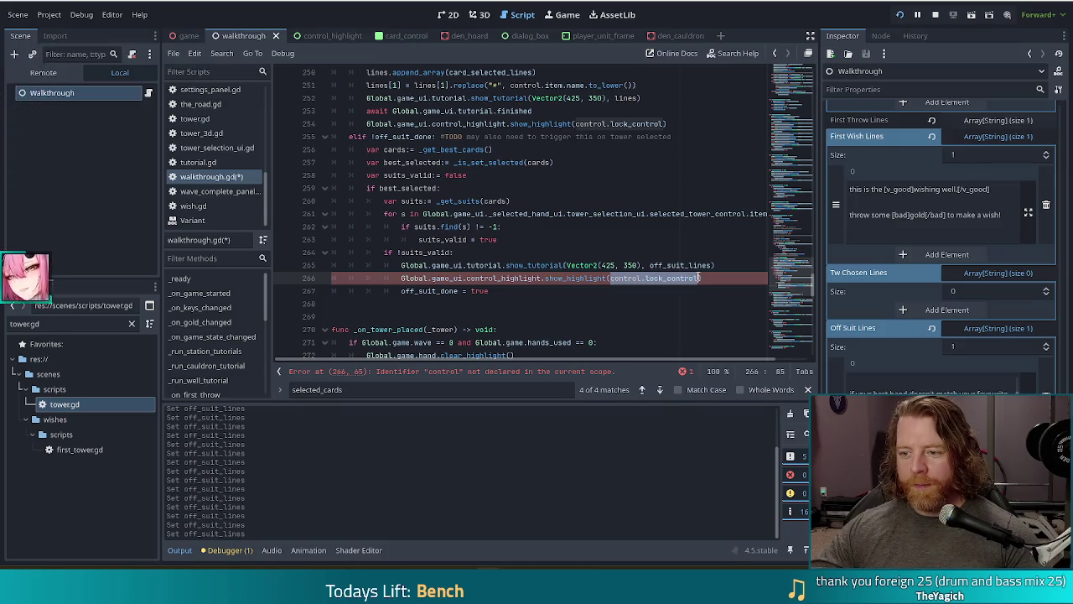
- Replace control.lock_control with Global.game_ui._selected_hand_ui.tower_selection_ui.selected_tower_control, adding a trailing dot
key(ctrl+v)
text(l.)
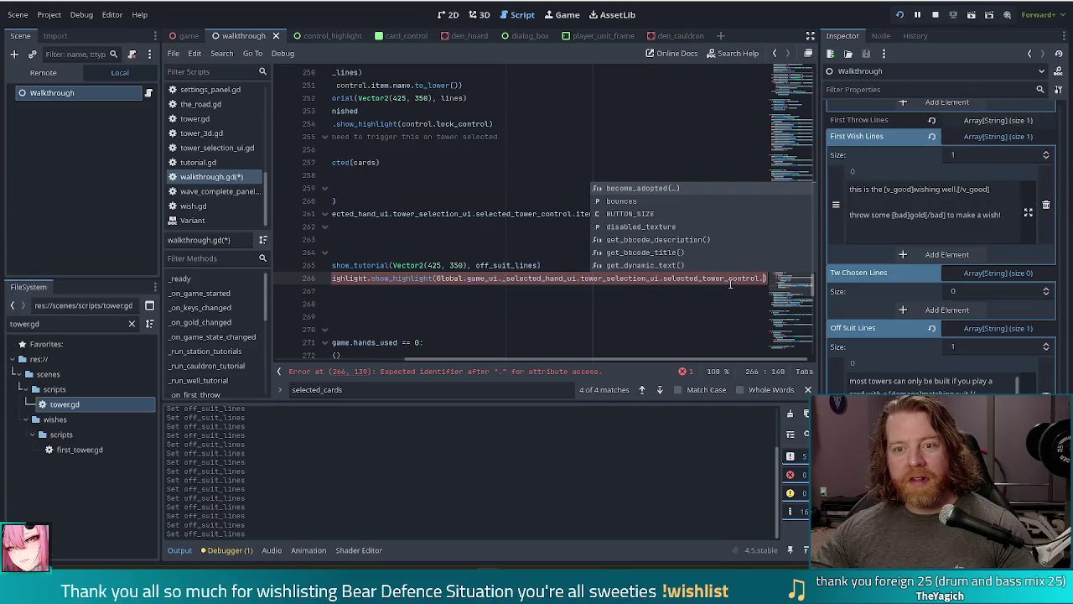
- Filter project files for 'select' and delete selected_tower_control from the highlight argument
mouse_move(730, 281)
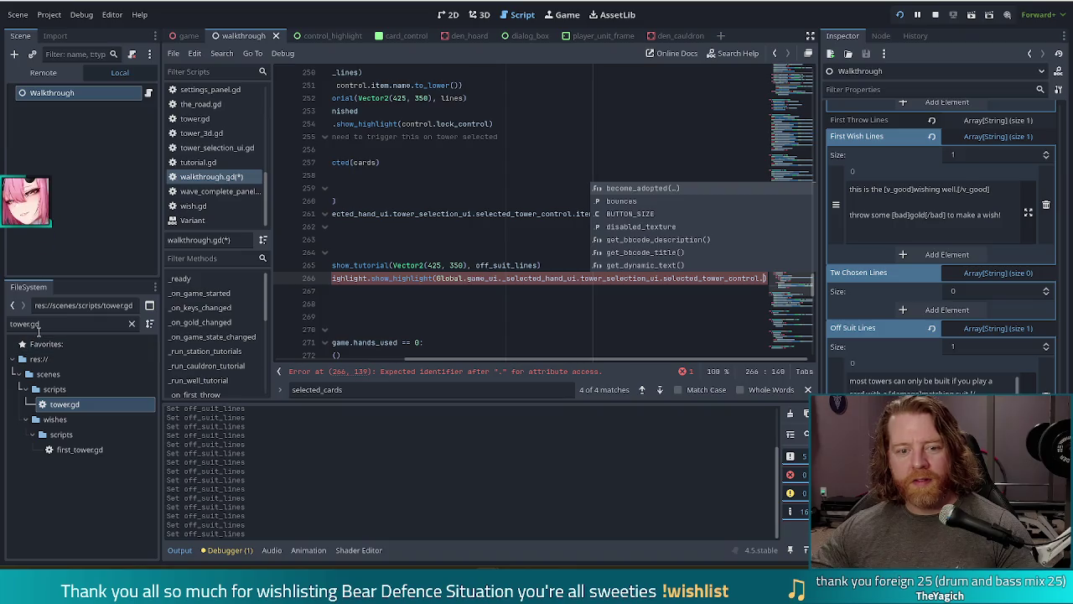
click(68, 324)
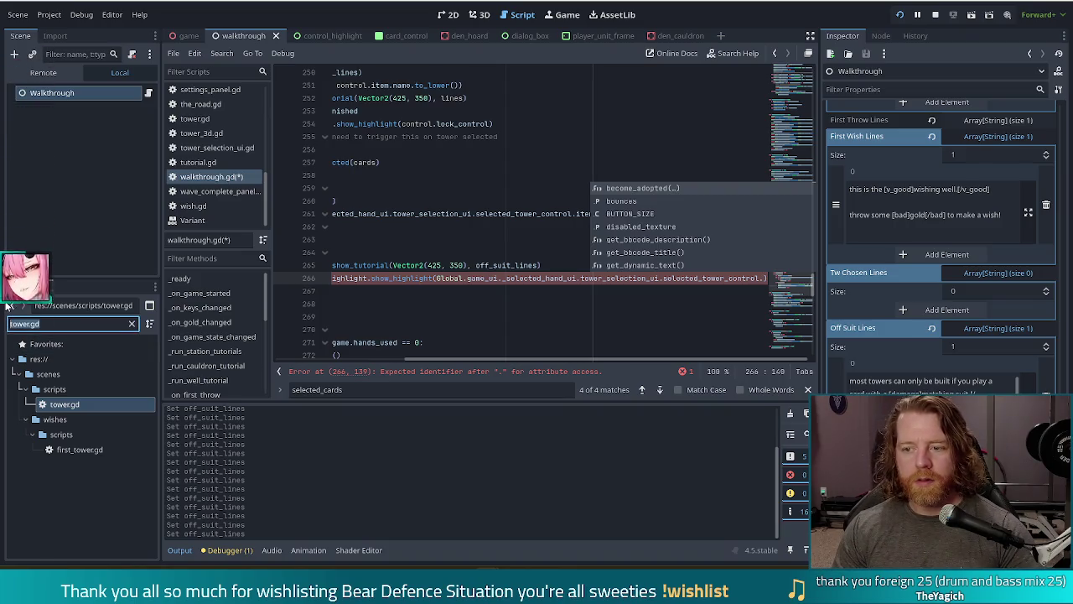
text(select)
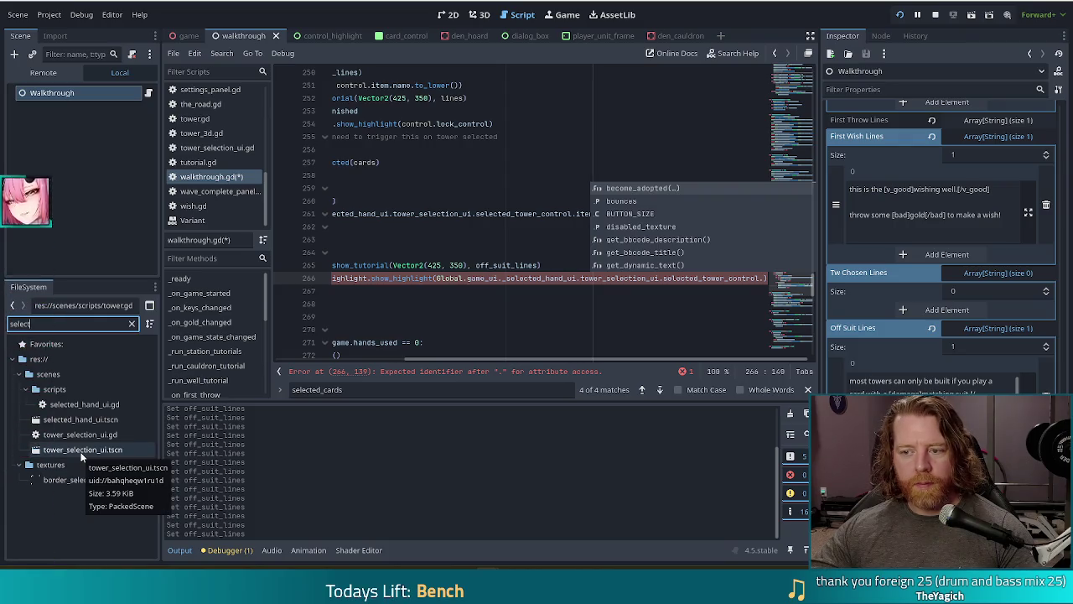
double_click(739, 277)
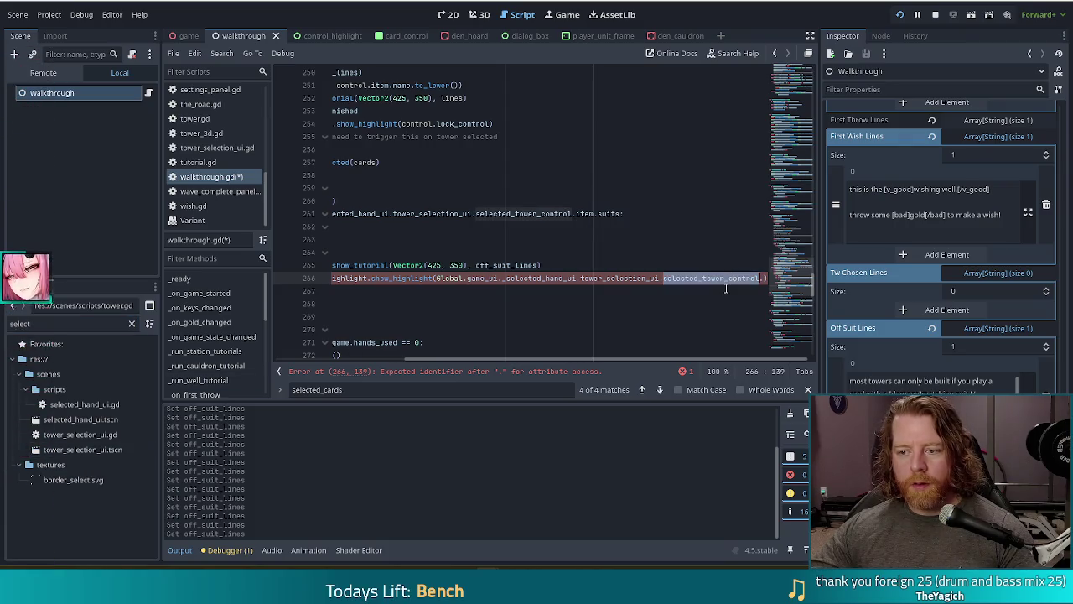
key(BackSpace)
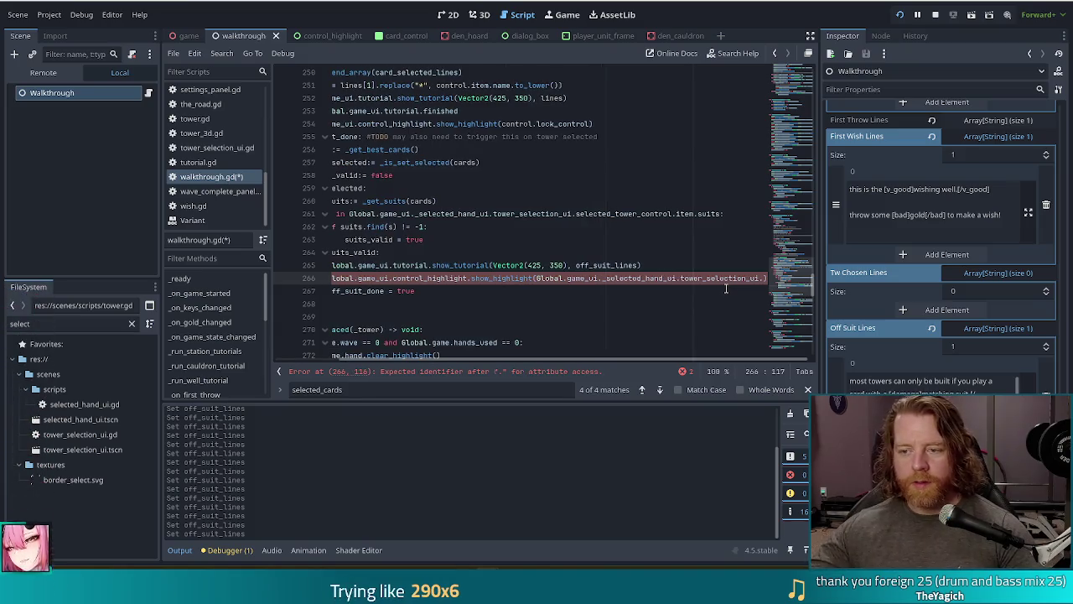
- Open the tower_selection_ui scene to check the Ballista node, then close it and return to walkthrough.gd
double_click(83, 449)
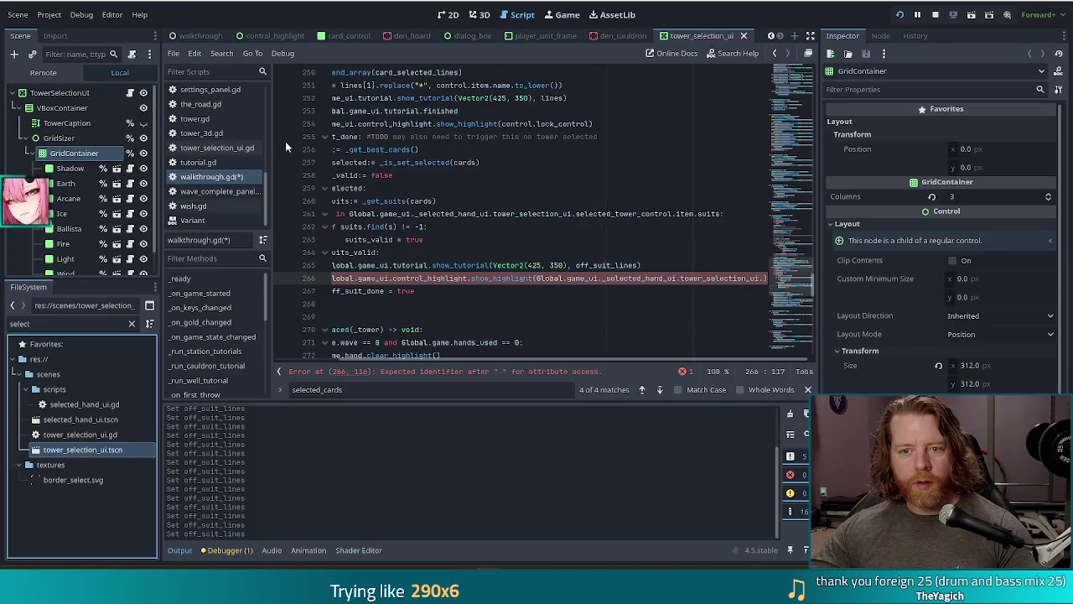
click(449, 14)
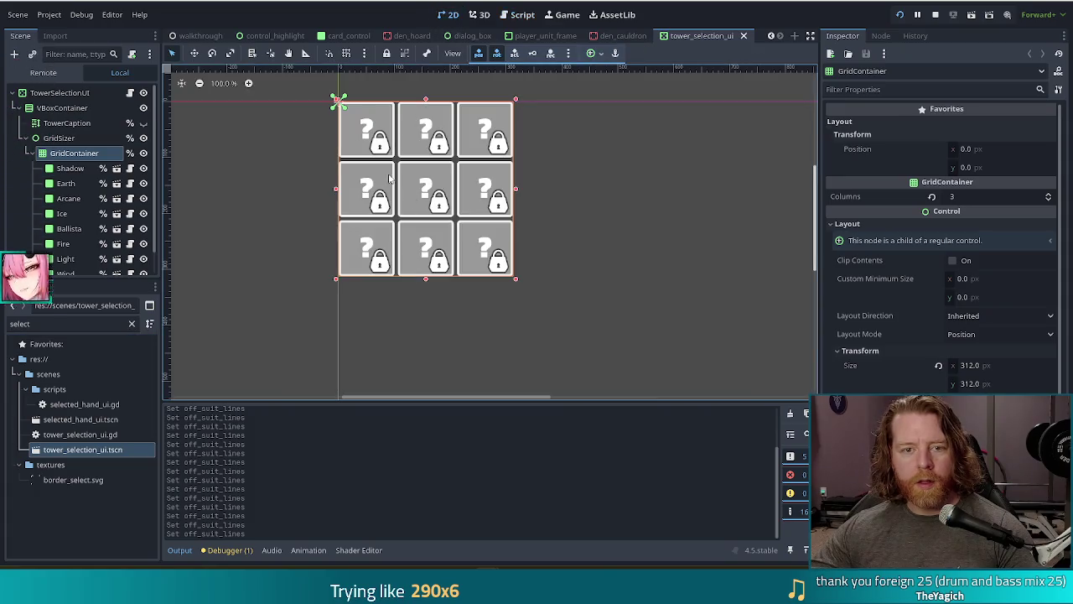
click(63, 228)
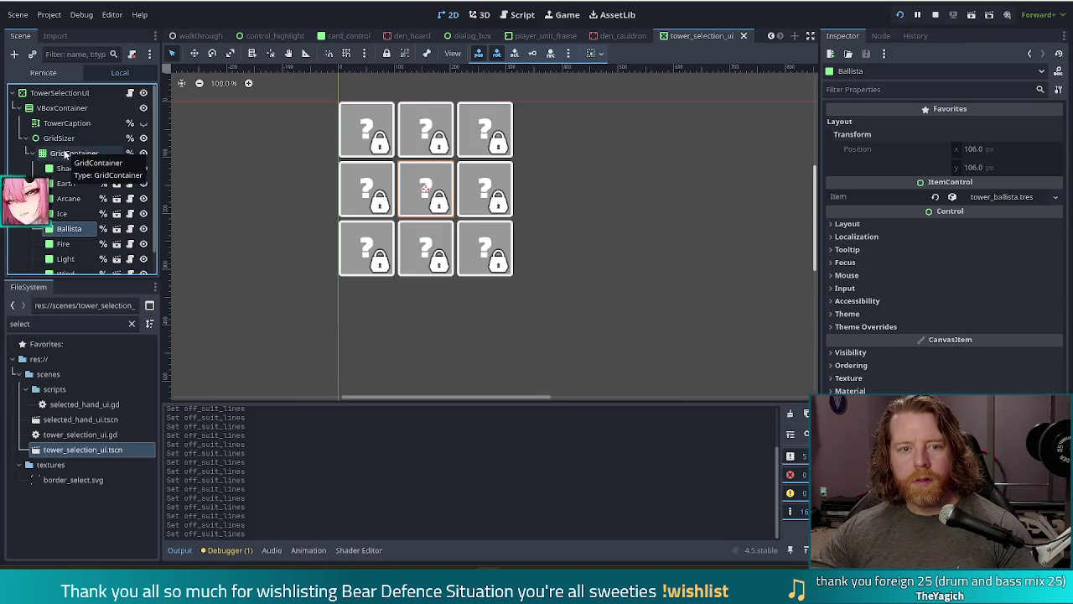
click(743, 35)
key(ctrl+F3)
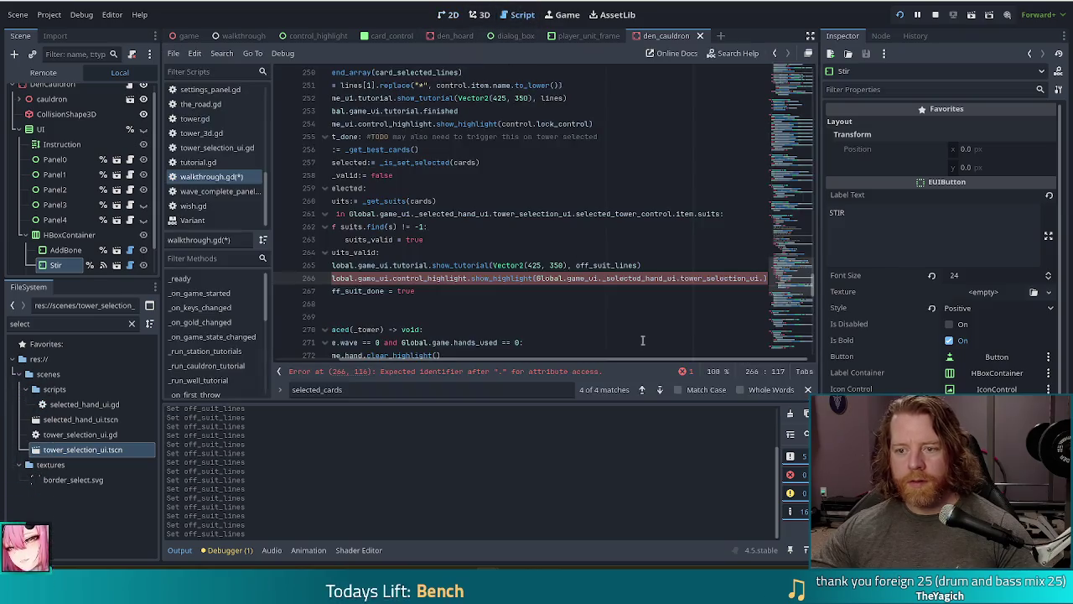
- Complete the highlight argument to tower_selection_ui.ballista_control and save the script
text(ball)
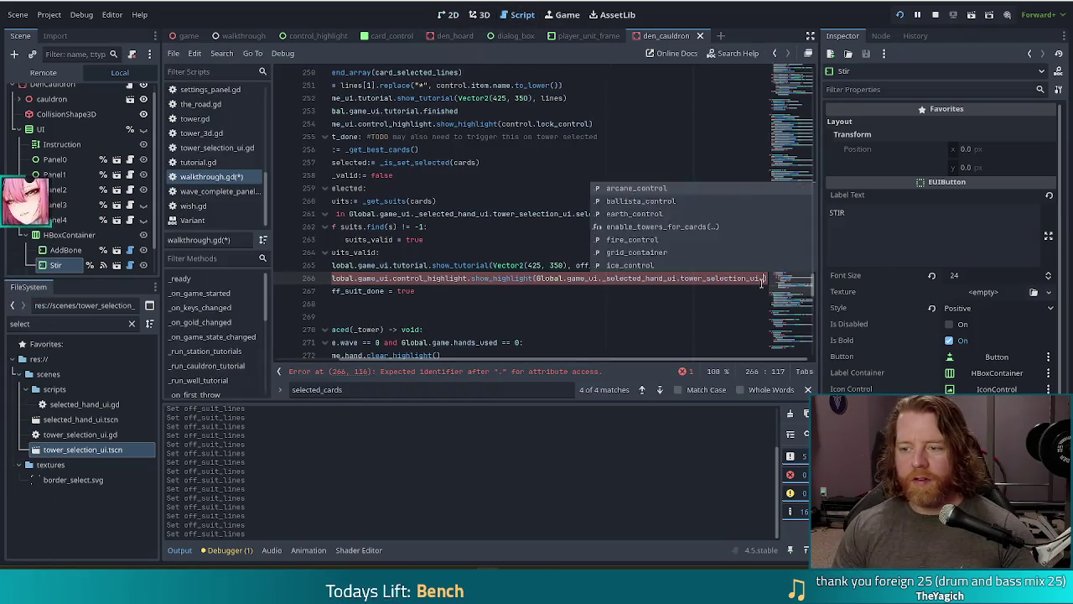
key(BackSpace)
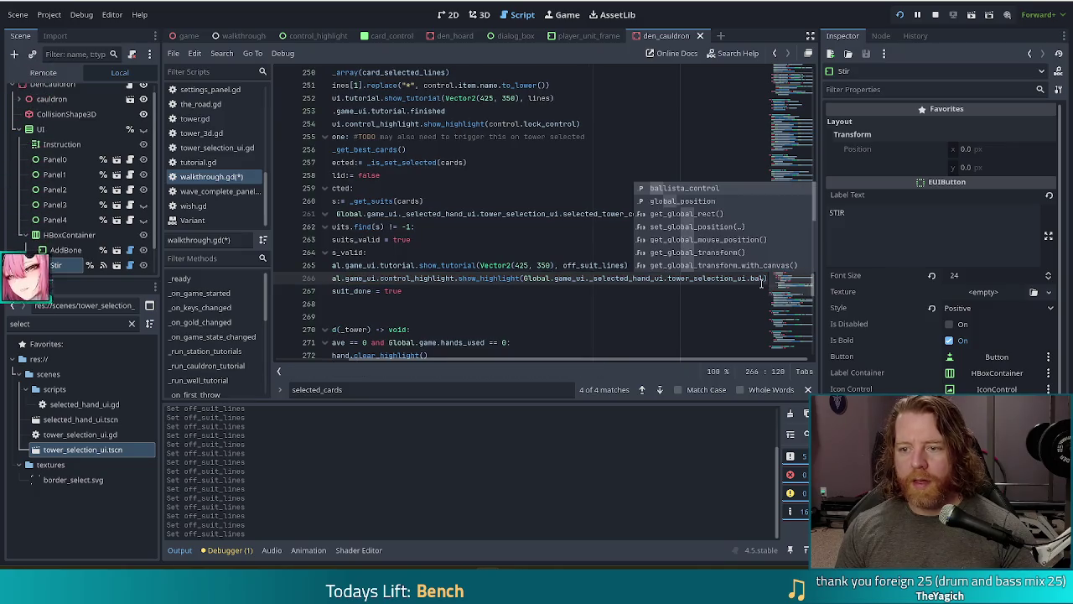
key(Return)
key(ctrl+s)
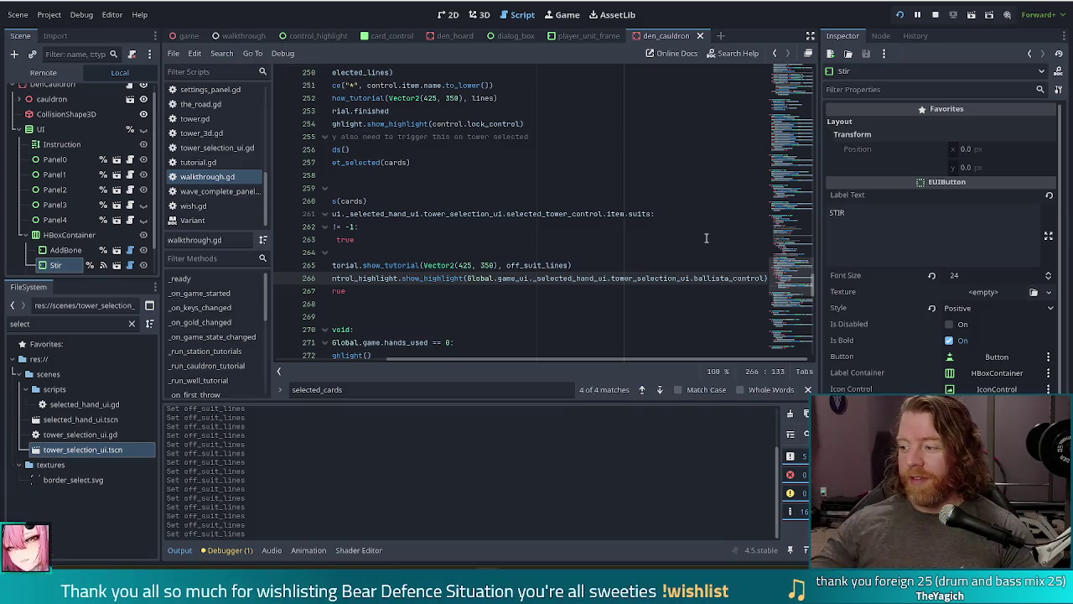
- Wrap the show_highlight argument onto its own line and save again
drag(576, 358, 532, 358)
click(612, 279)
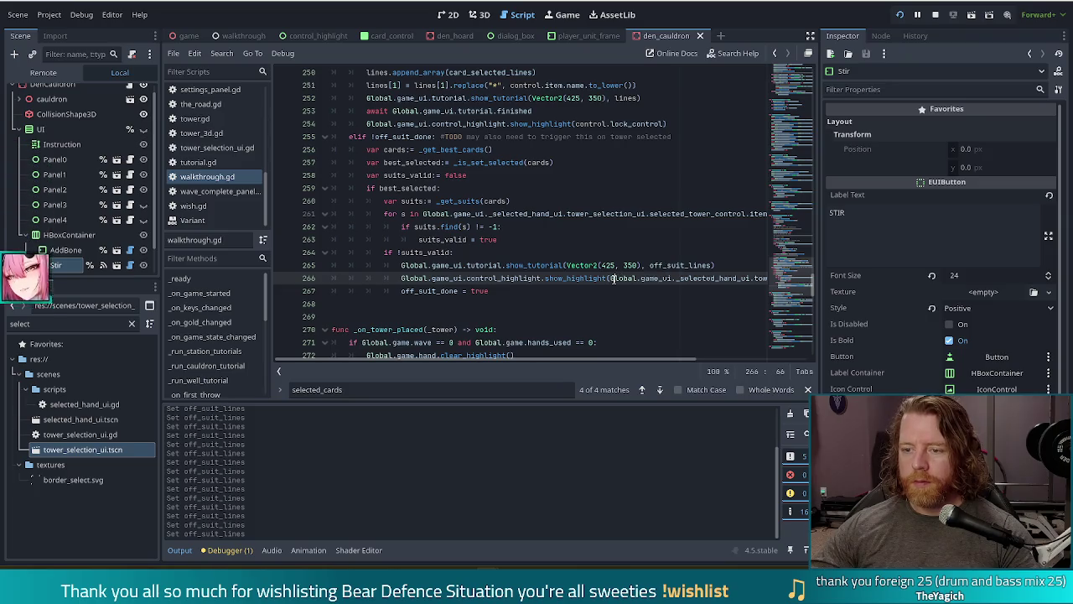
key(Return)
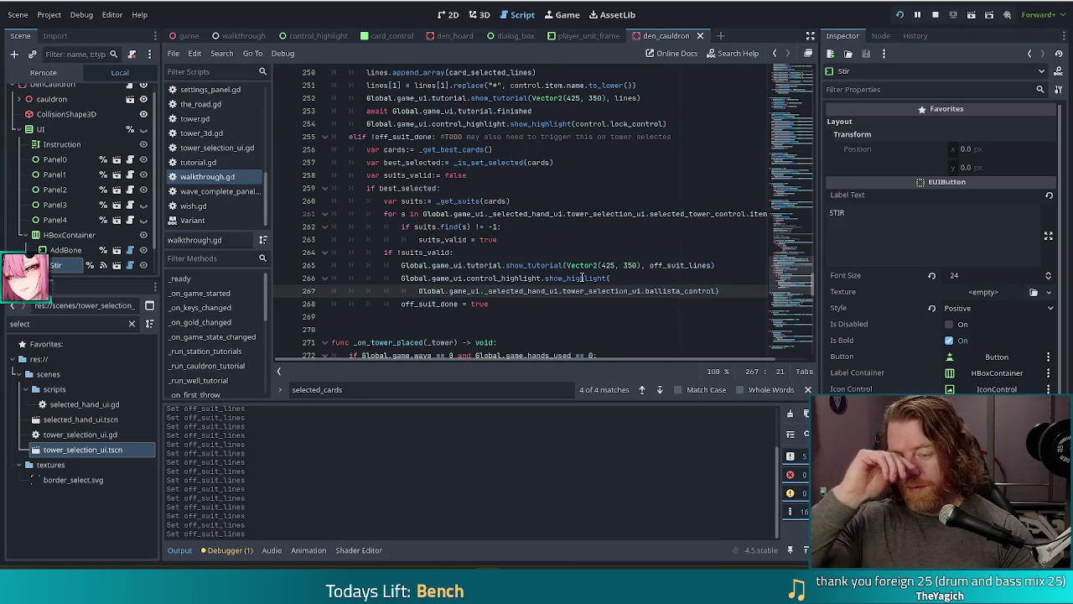
click(733, 297)
key(ctrl+s)
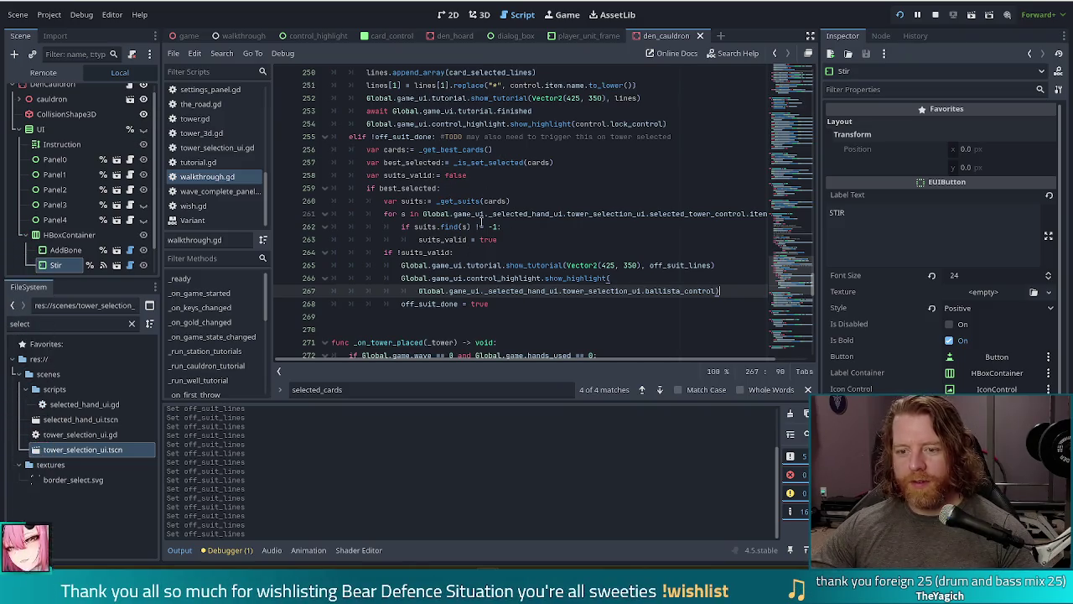
click(734, 261)
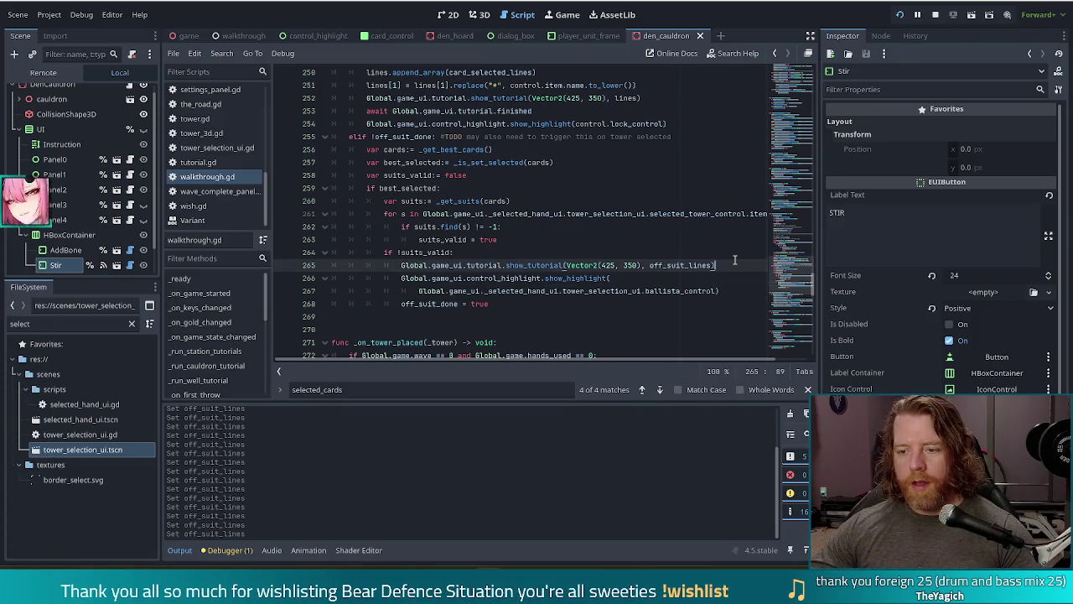
- Insert 'await Global.game_ui.tutorial.finished' after the show_tutorial call and save
key(Return)
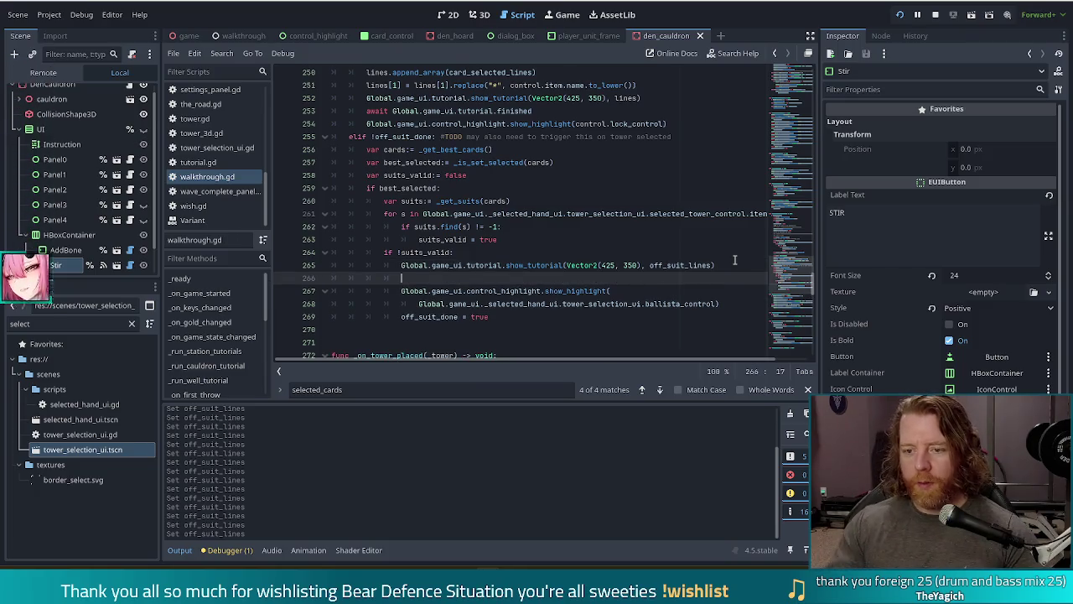
text(await)
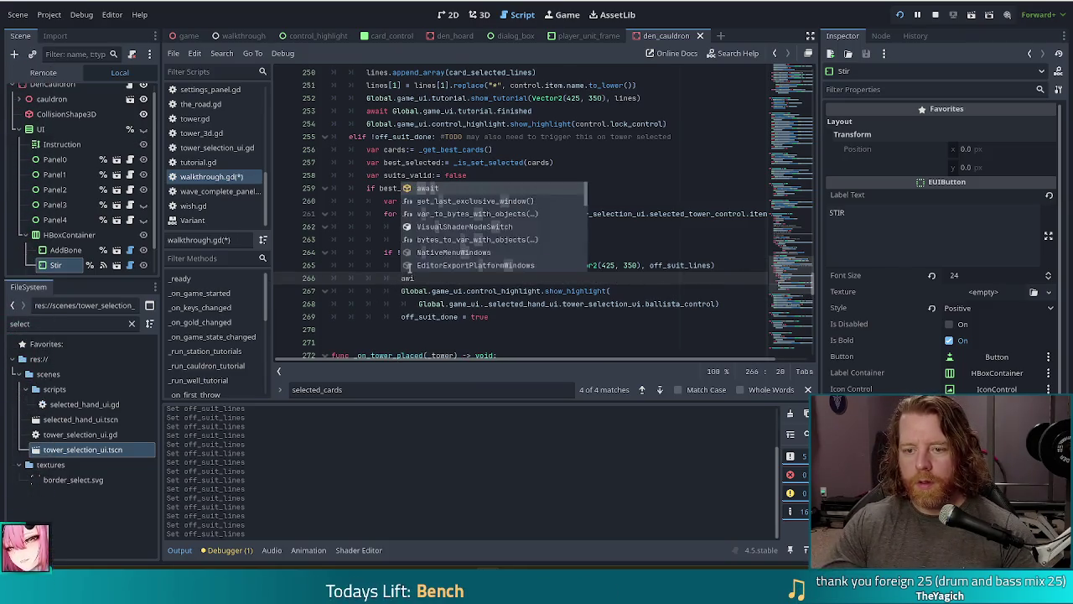
click(401, 265)
shift+click(563, 265)
key(ctrl+c)
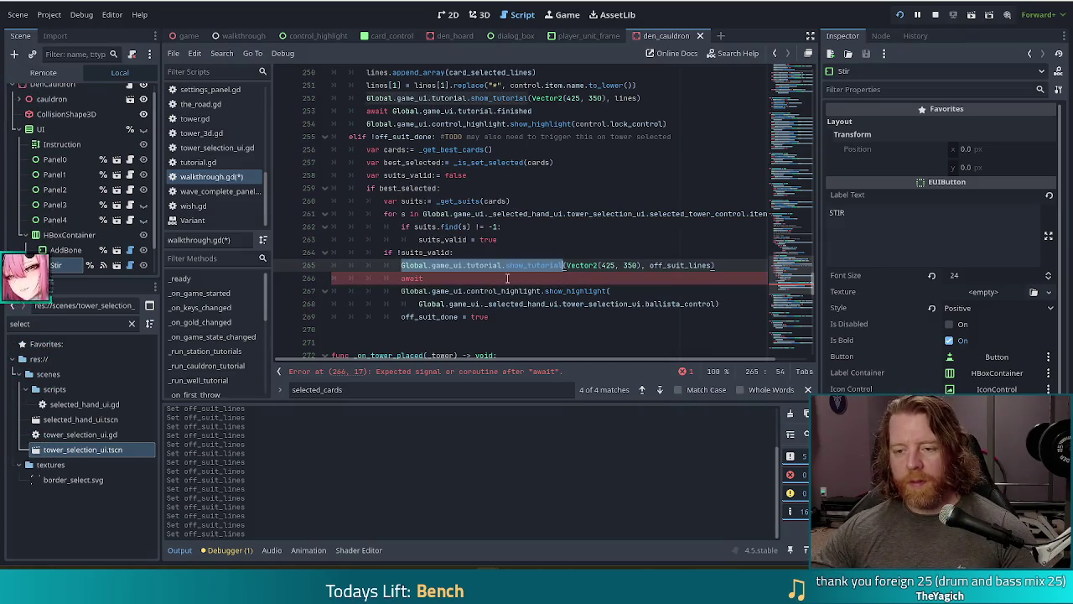
click(536, 277)
key(ctrl+v)
key(ctrl+shift+Left)
text(finished)
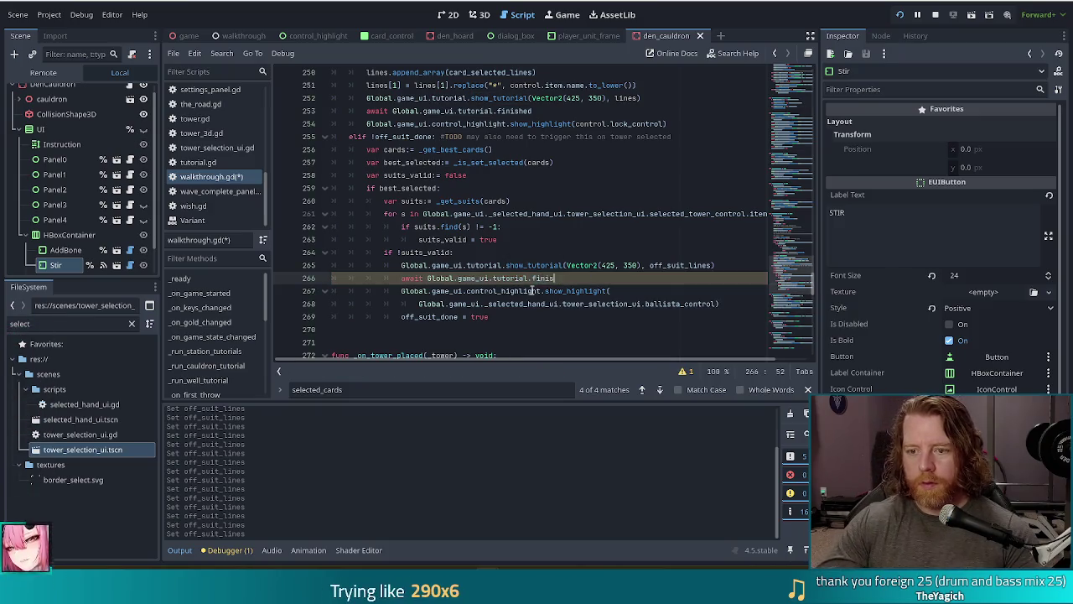
key(ctrl+s)
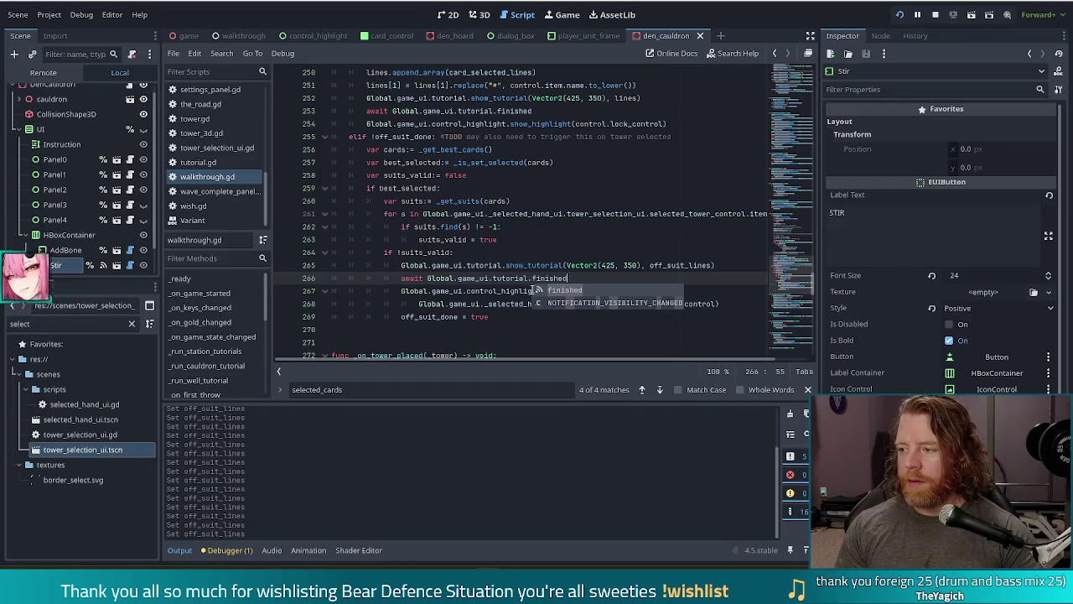
- Make several drags in the view, then dismiss the autocomplete suggestions on line 266
mouse_move(614, 360)
mouse_down()
mouse_move(708, 367)
mouse_move(337, 367)
mouse_up()
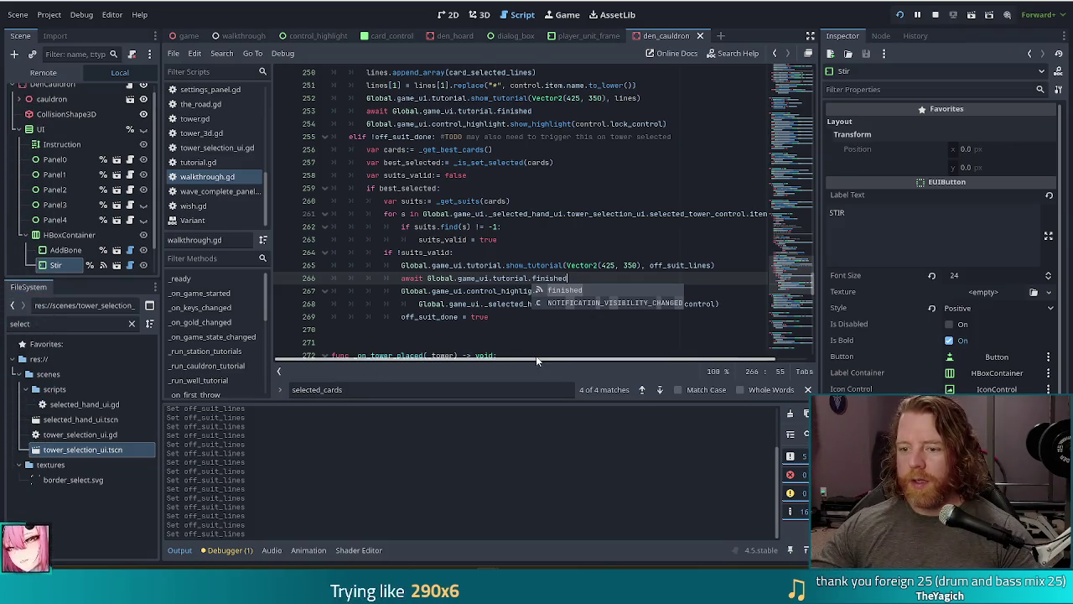
drag(536, 356, 570, 357)
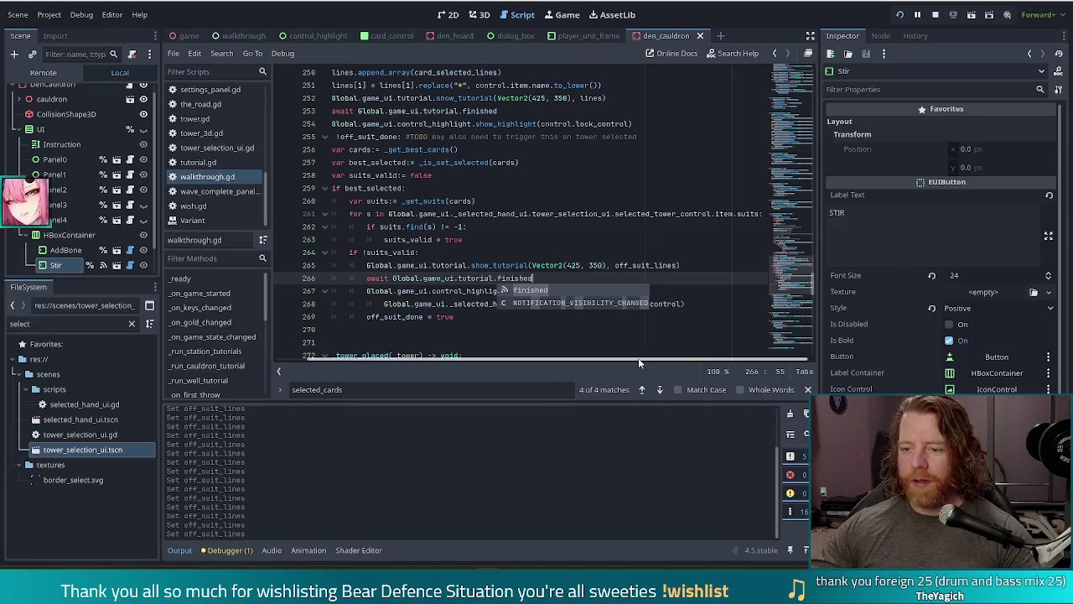
drag(638, 359, 366, 356)
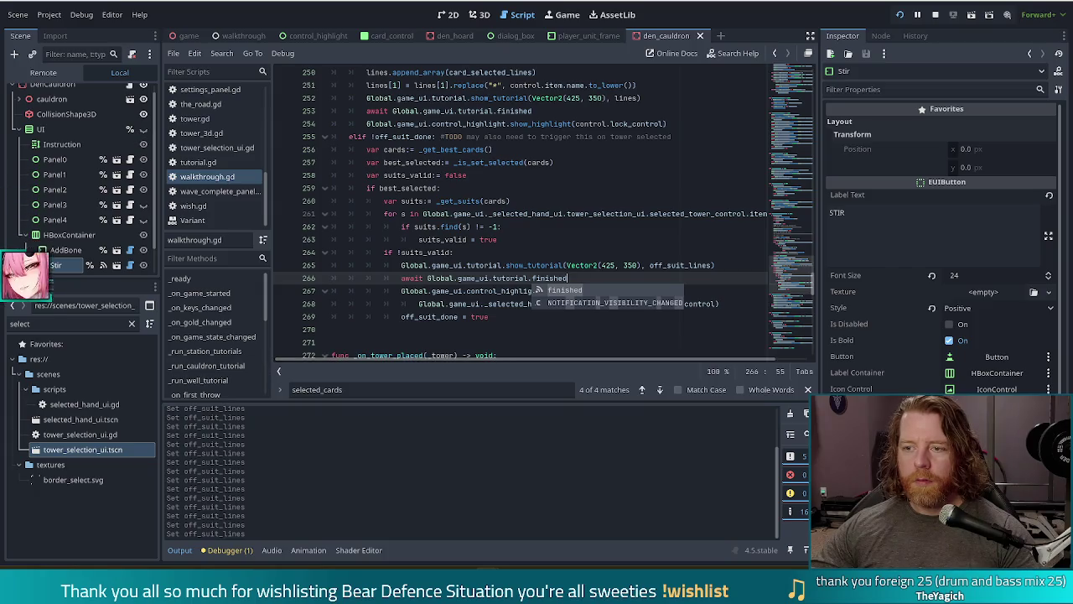
mouse_move(611, 358)
mouse_down()
mouse_move(661, 351)
mouse_move(507, 345)
mouse_up()
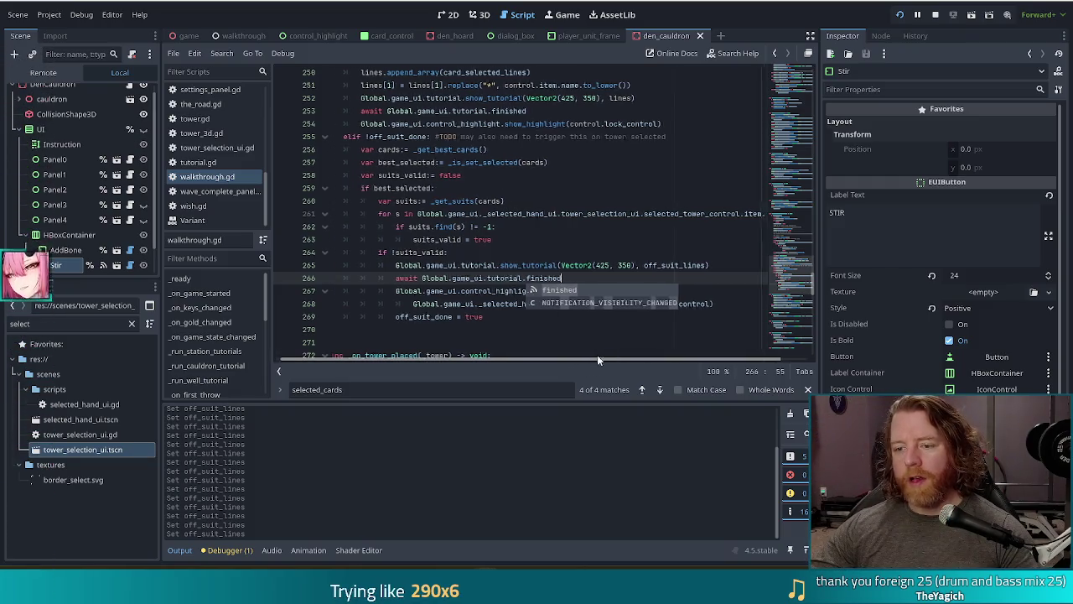
click(495, 278)
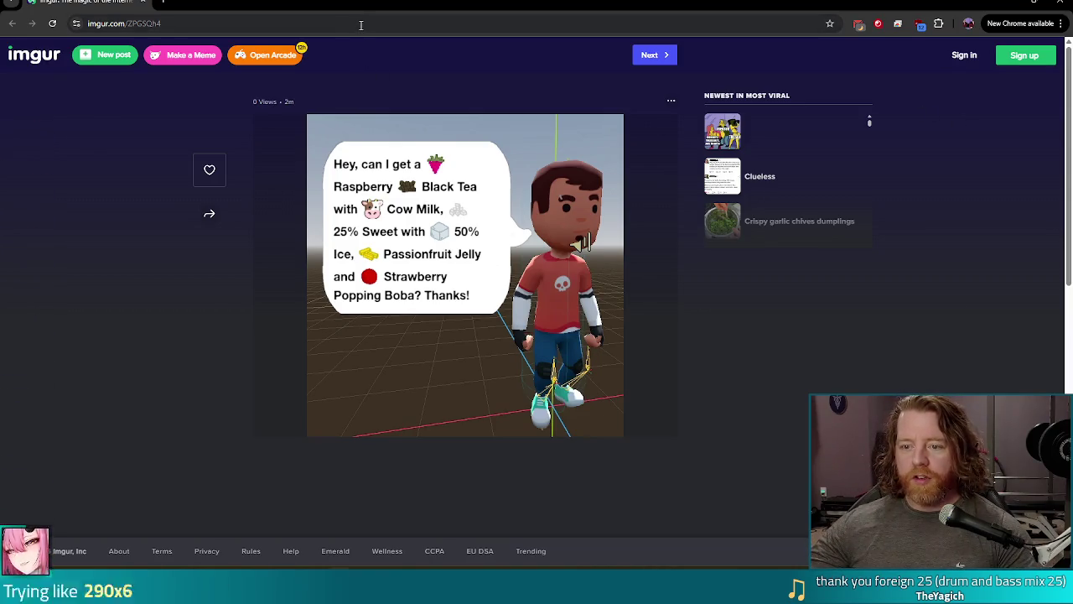
- Open the InterFishion - Demo Steam store page in a new tab by searching 'interfi'
click(164, 2)
text(interfi)
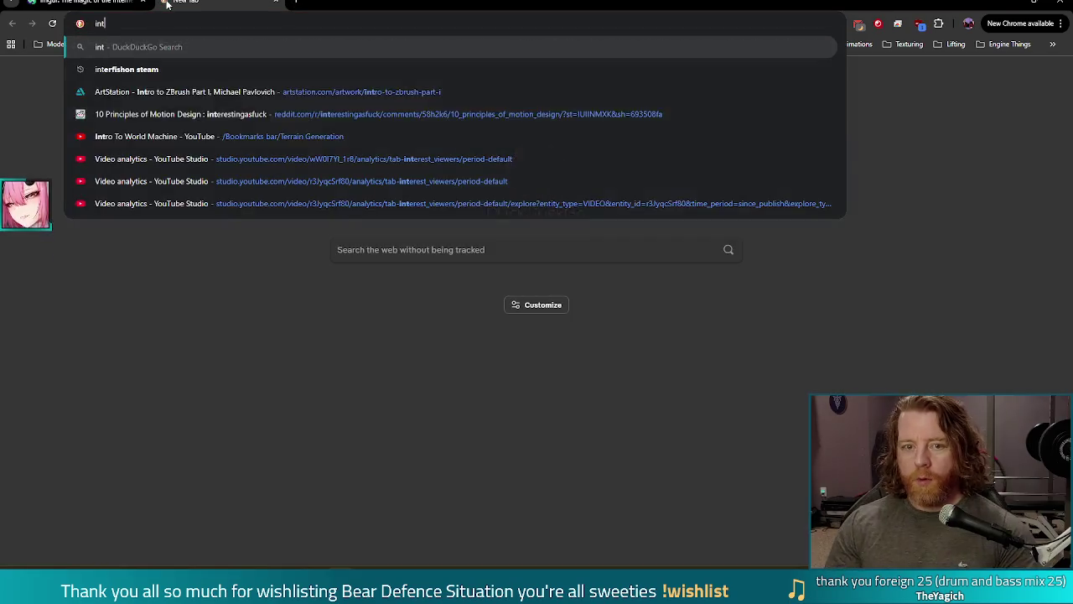
key(Down)
key(Down)
key(Down)
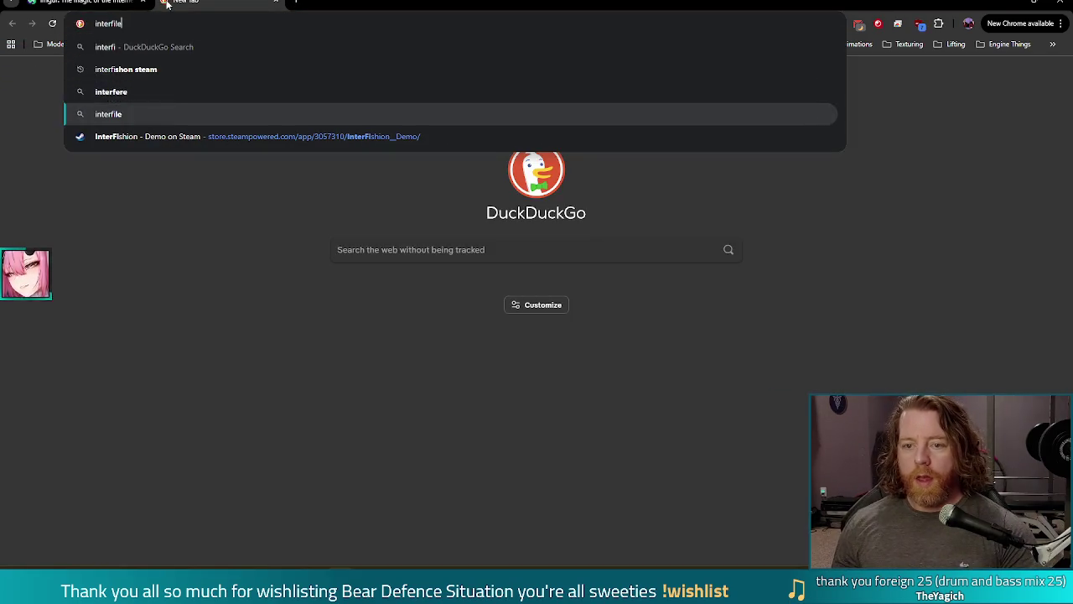
key(Return)
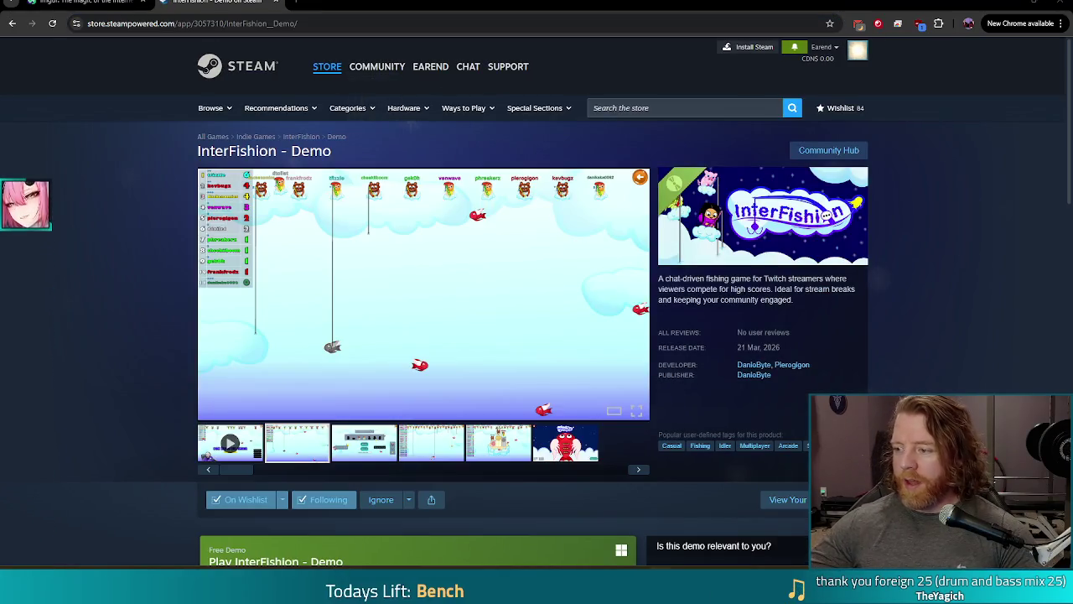
- Play the InterFishion demo trailer in fullscreen on its Steam store page
click(228, 449)
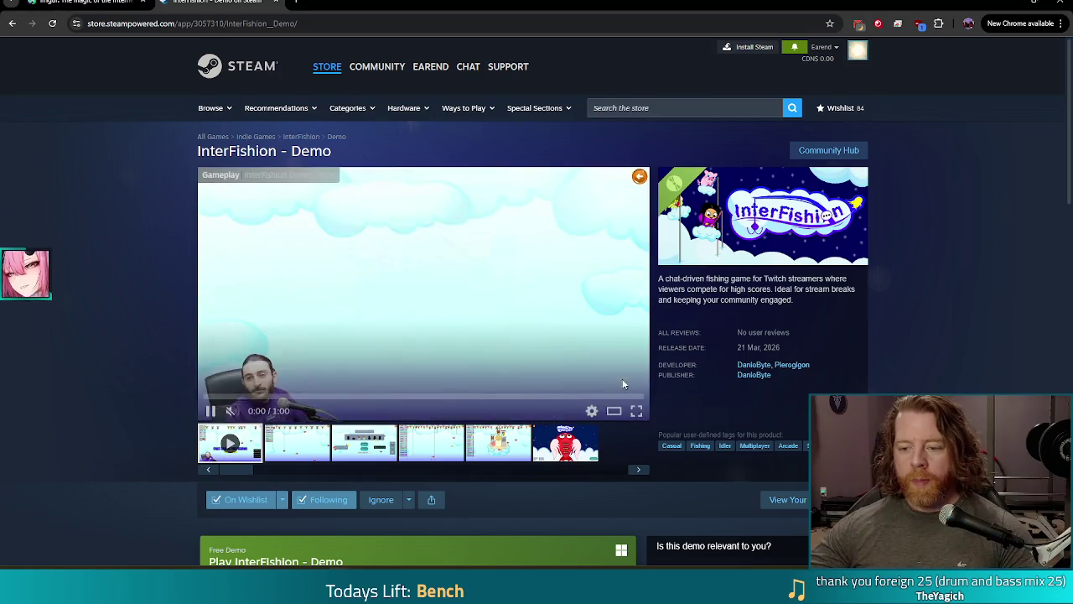
click(637, 411)
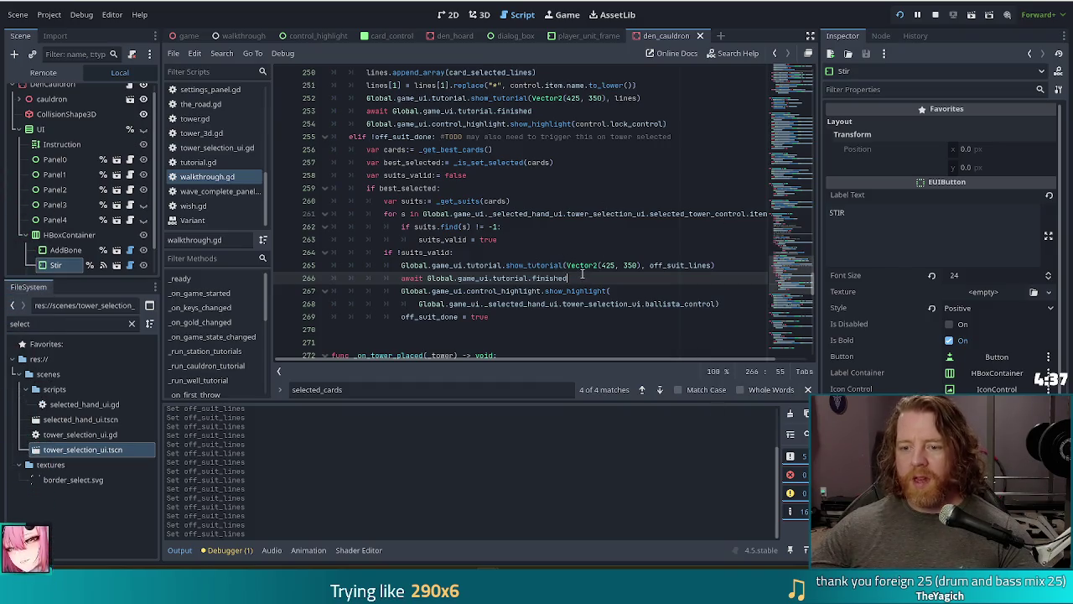
- Add 'await Global.game_ui.tutorial.finished' at line 267 of walkthrough.gd and relaunch the game
mouse_move(581, 270)
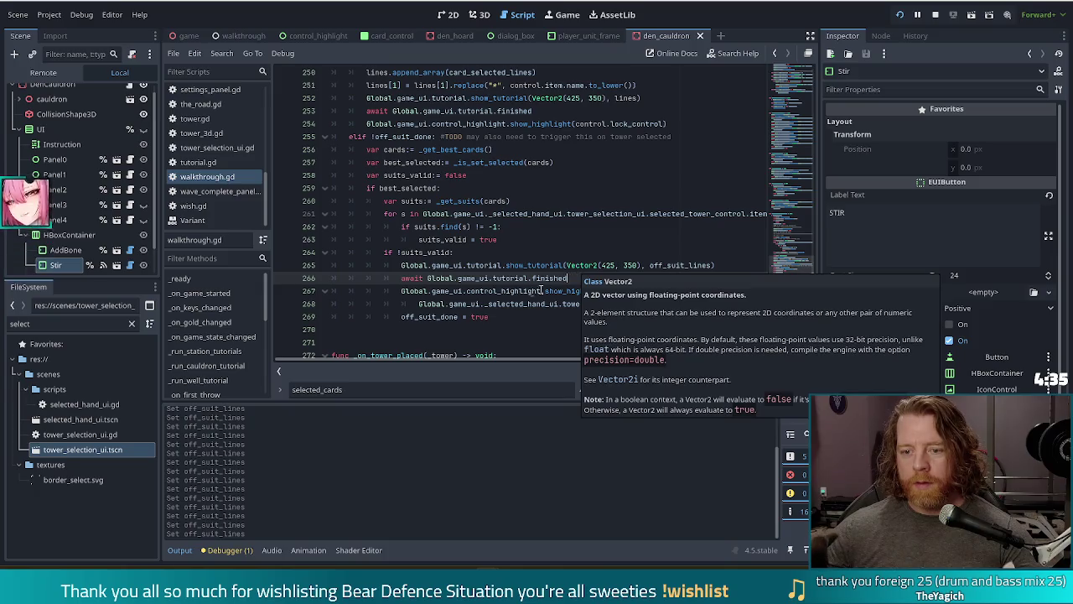
click(501, 291)
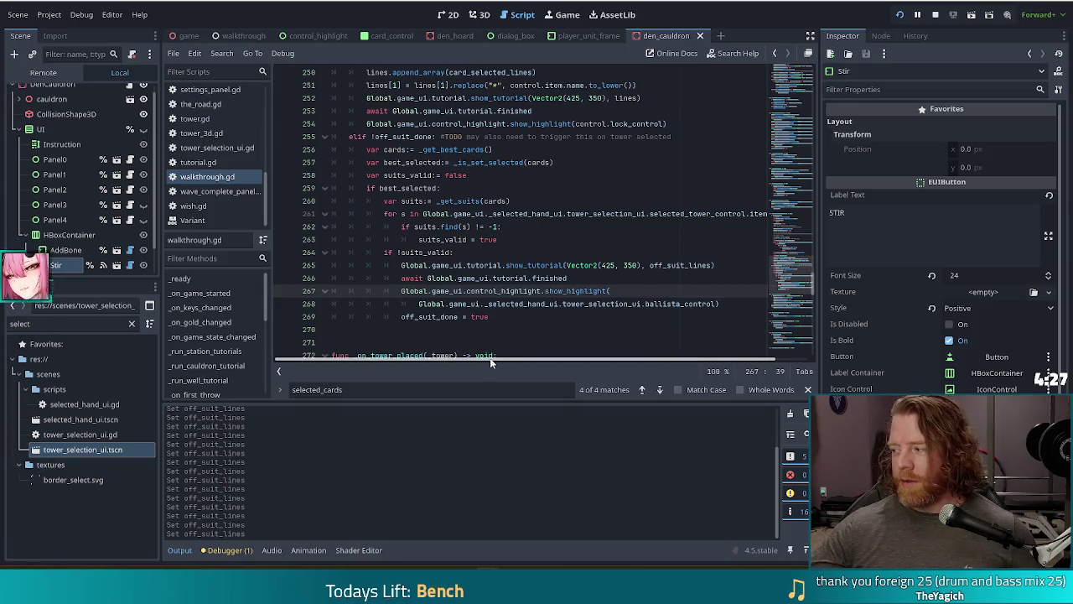
click(935, 16)
click(897, 16)
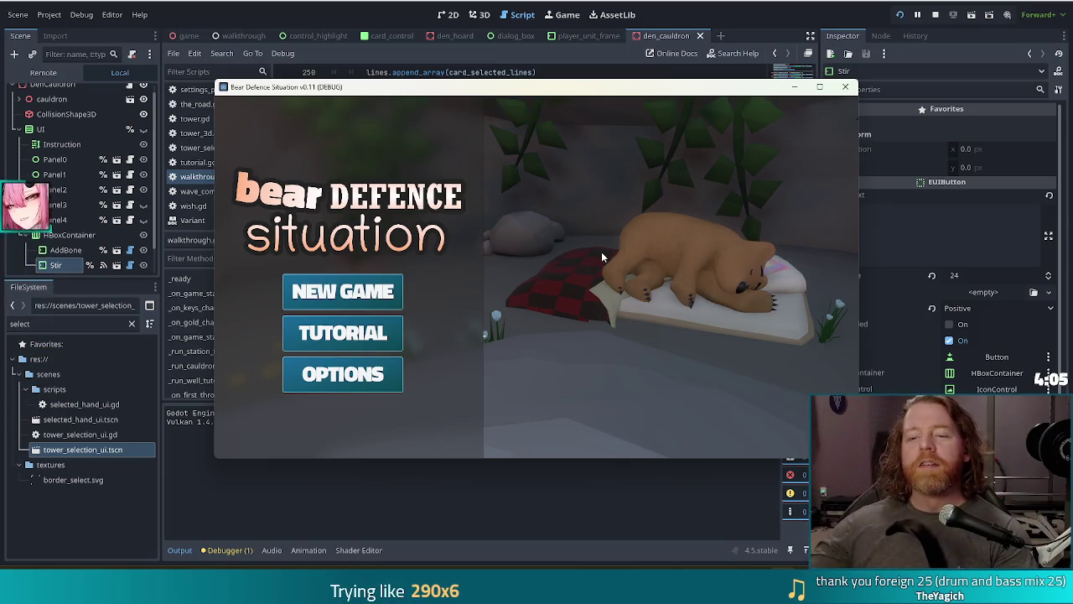
- Start the Tutorial from the game's main menu and advance the bear's welcome greeting
click(345, 351)
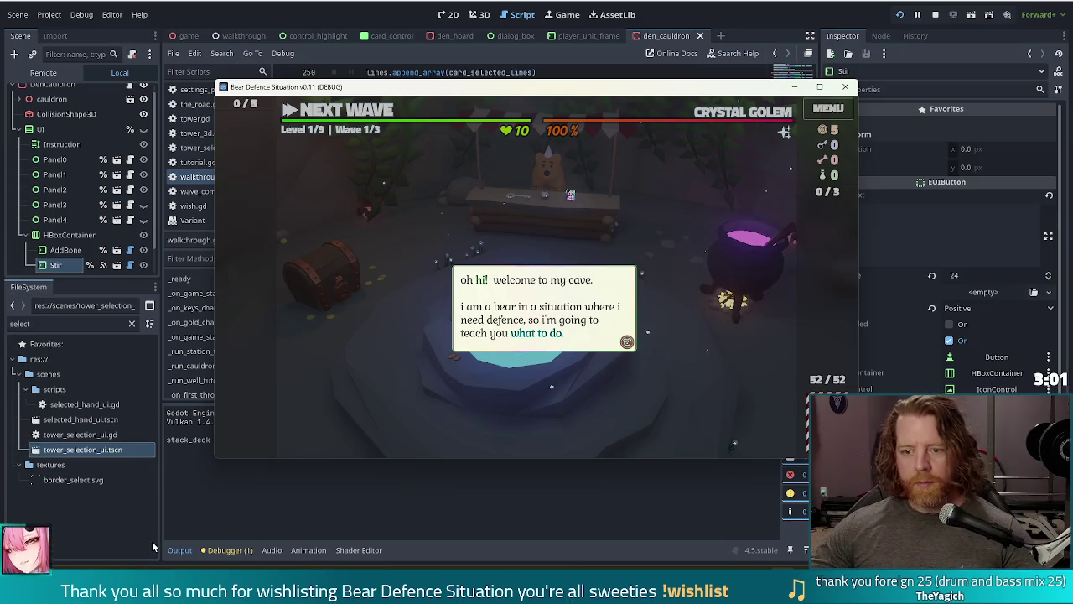
click(549, 202)
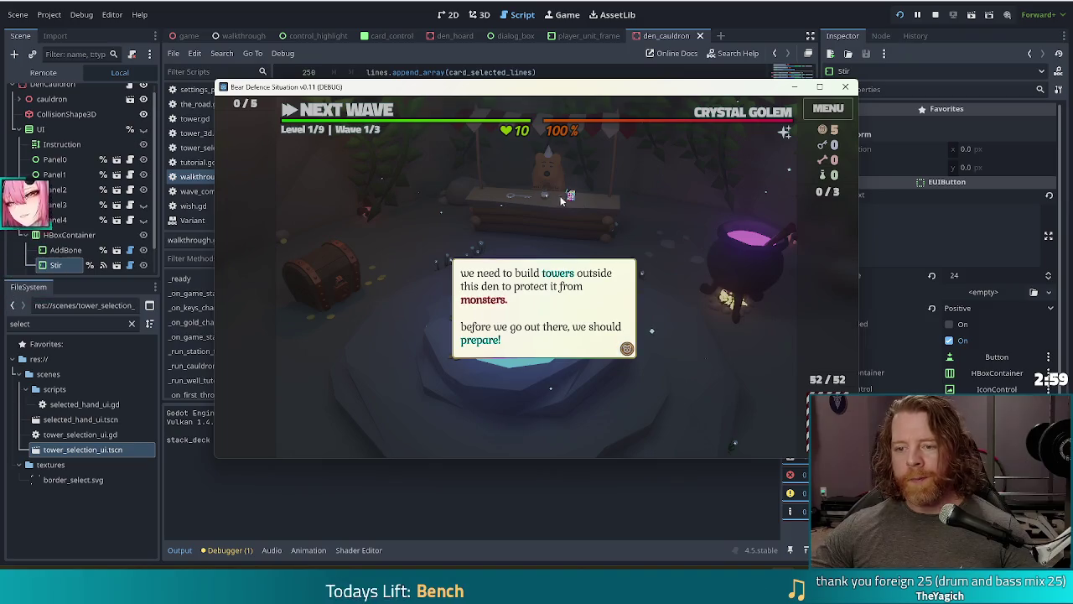
- Buy the Key in the shop for 5 gold, dismiss the key tip, and head outside to the map
click(549, 202)
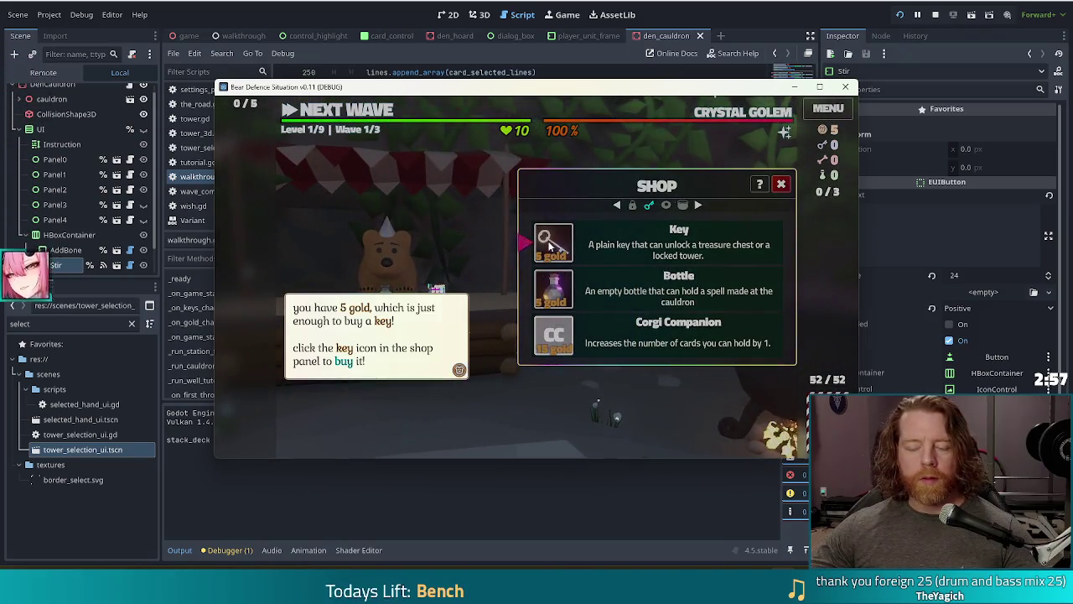
click(549, 241)
click(550, 241)
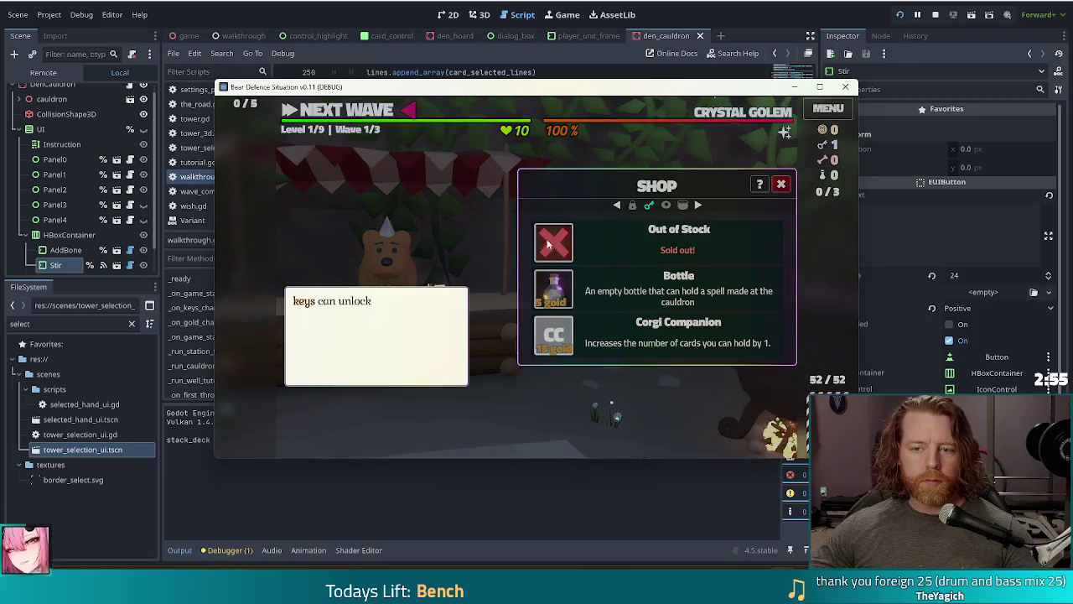
click(368, 117)
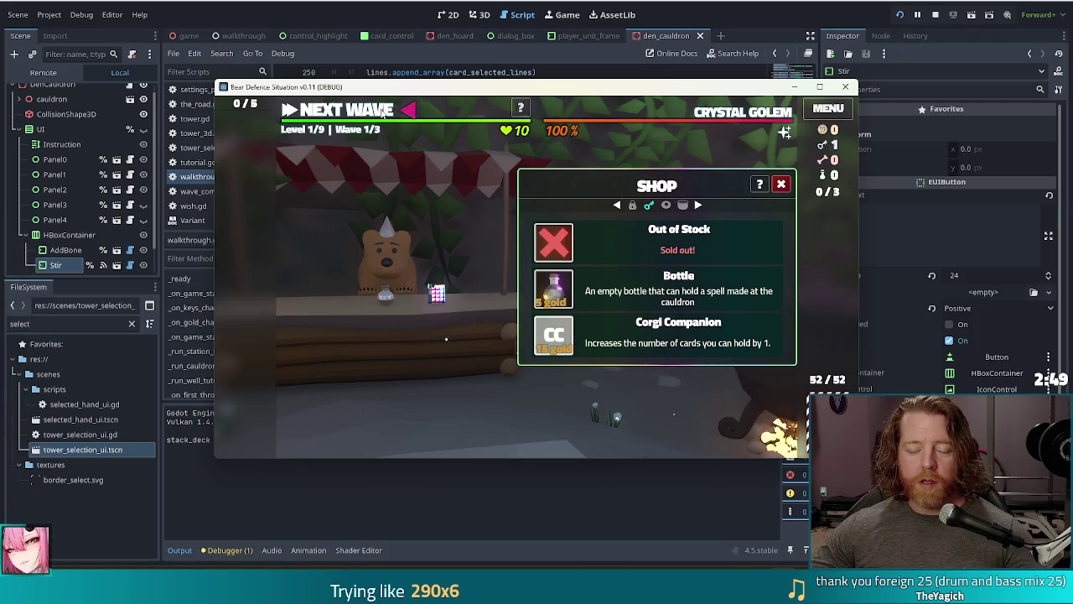
click(384, 112)
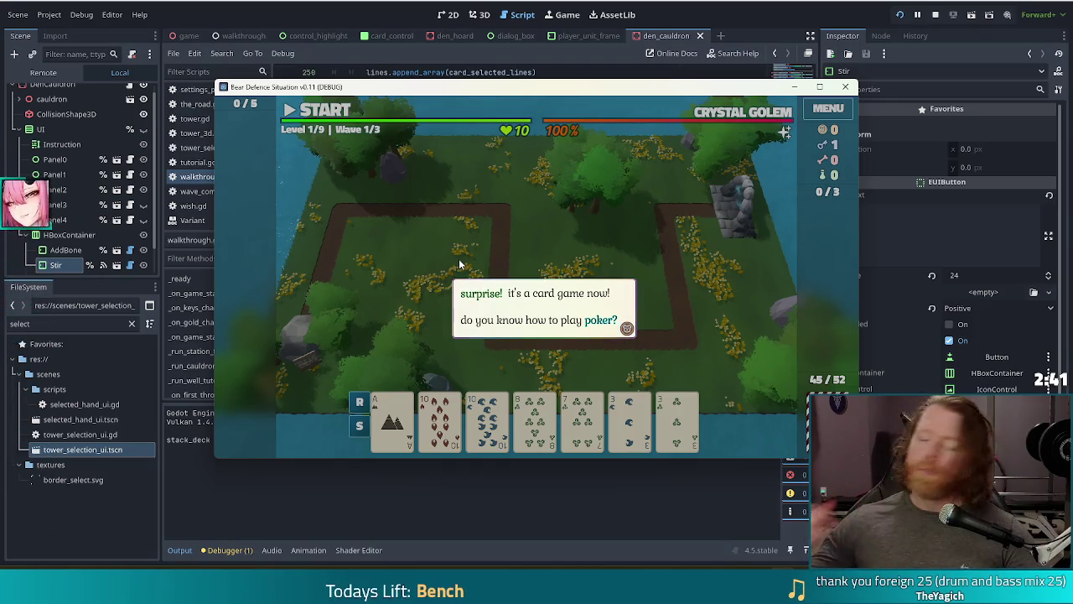
- Advance the card tutorial and select the two 10s and two 3s for Two Pair
key(space)
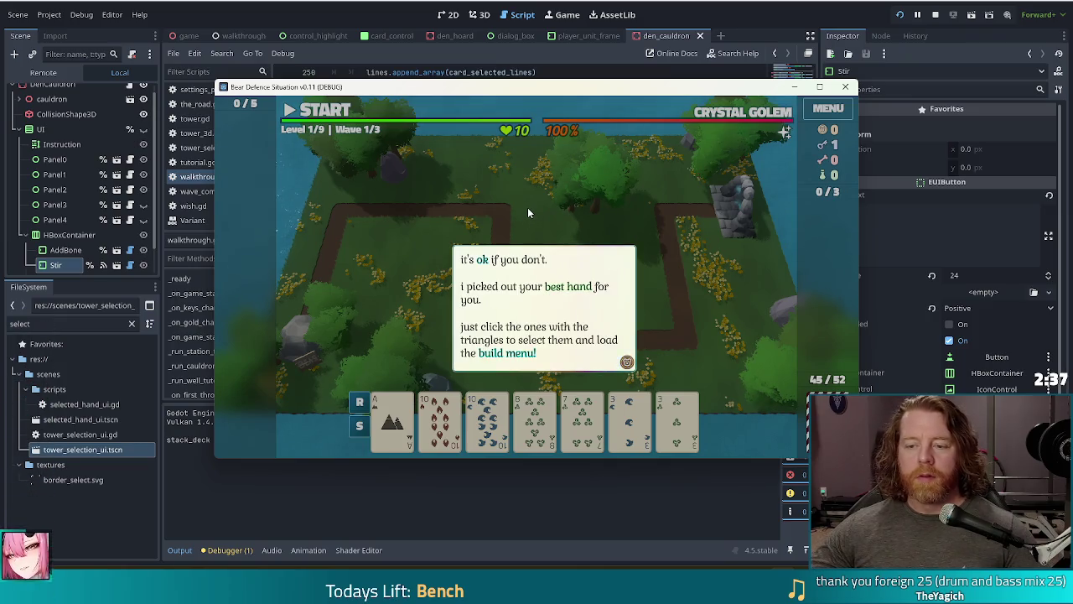
key(space)
click(487, 419)
click(439, 419)
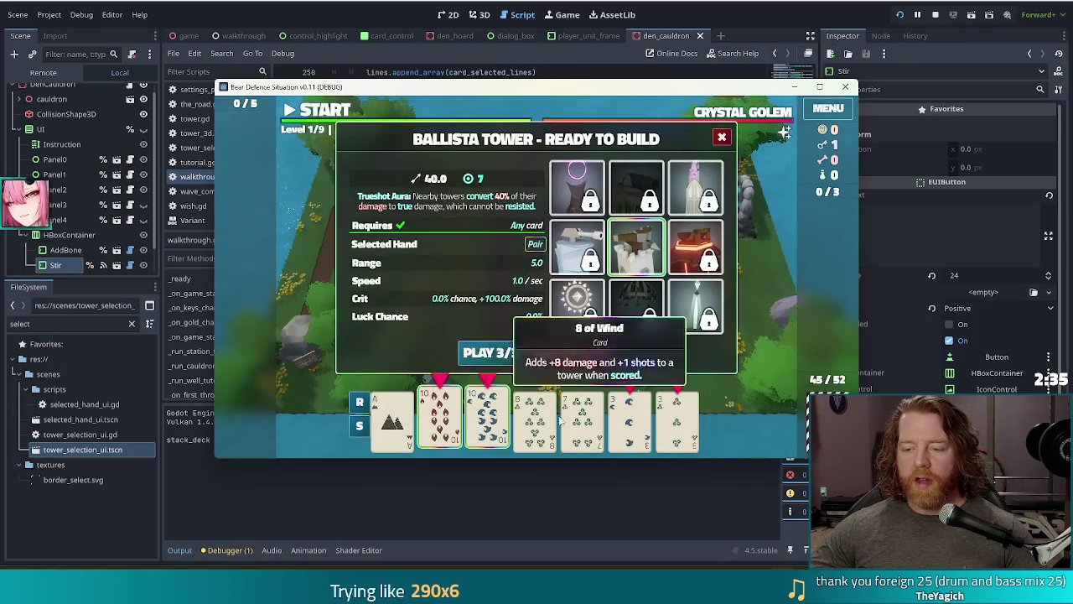
click(648, 417)
click(678, 418)
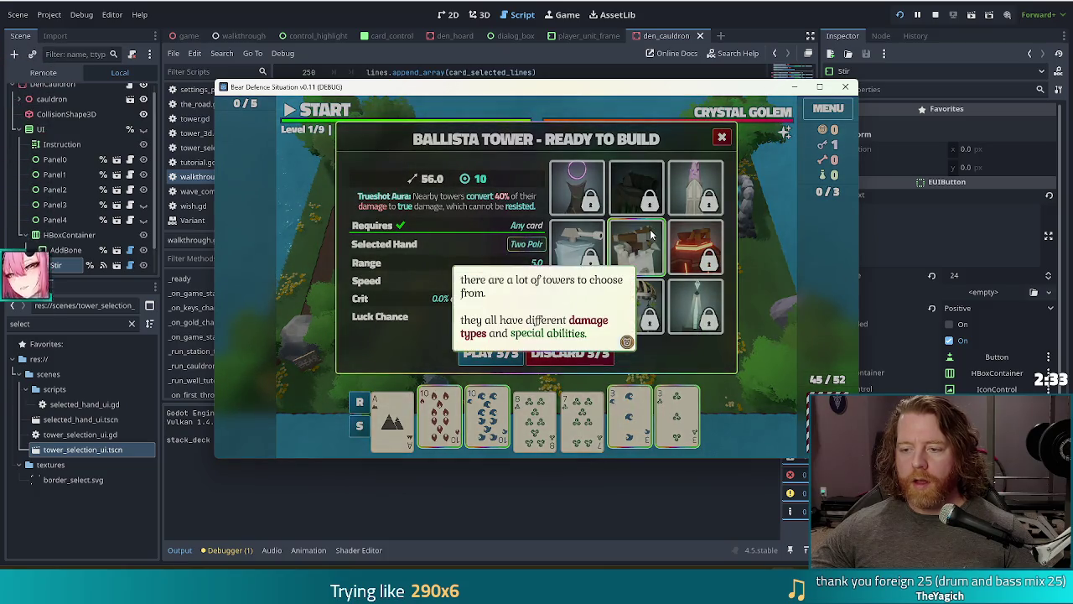
- Unlock the Fire Tower with the key and play the Two Pair to build it
key(space)
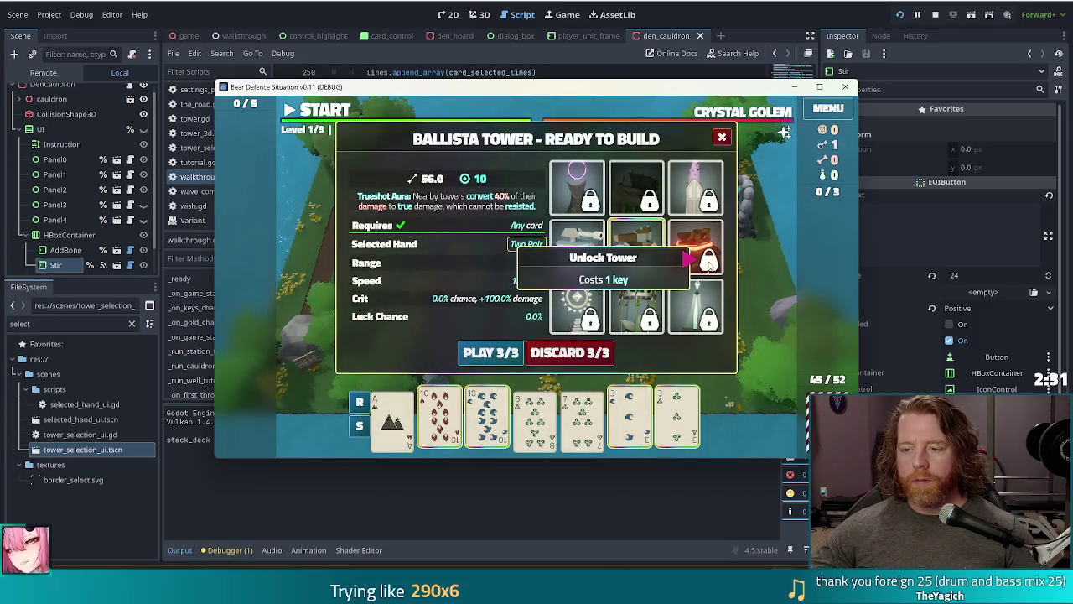
click(708, 265)
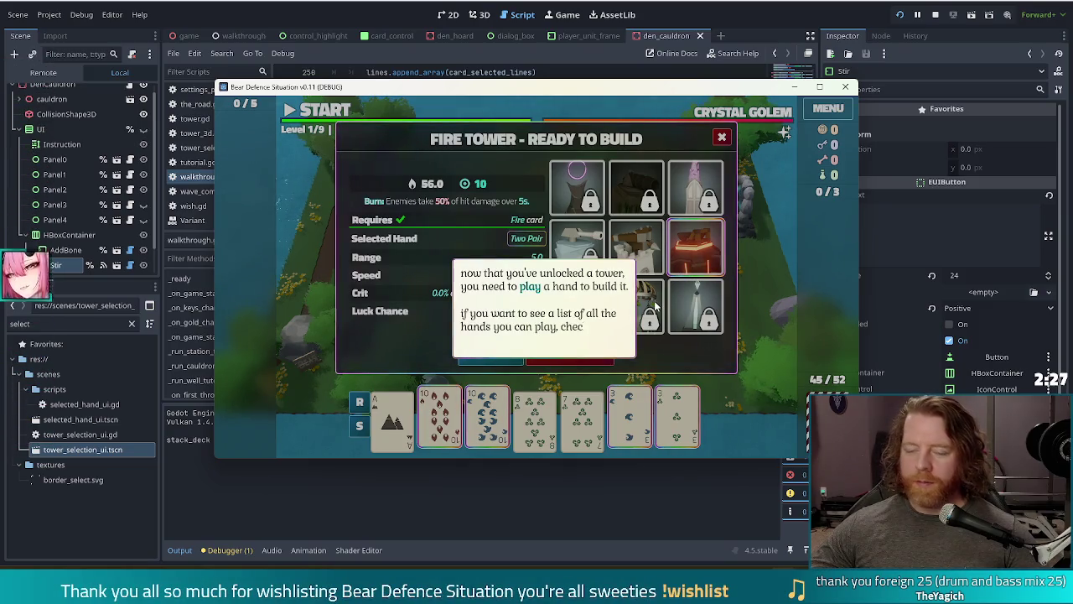
key(space)
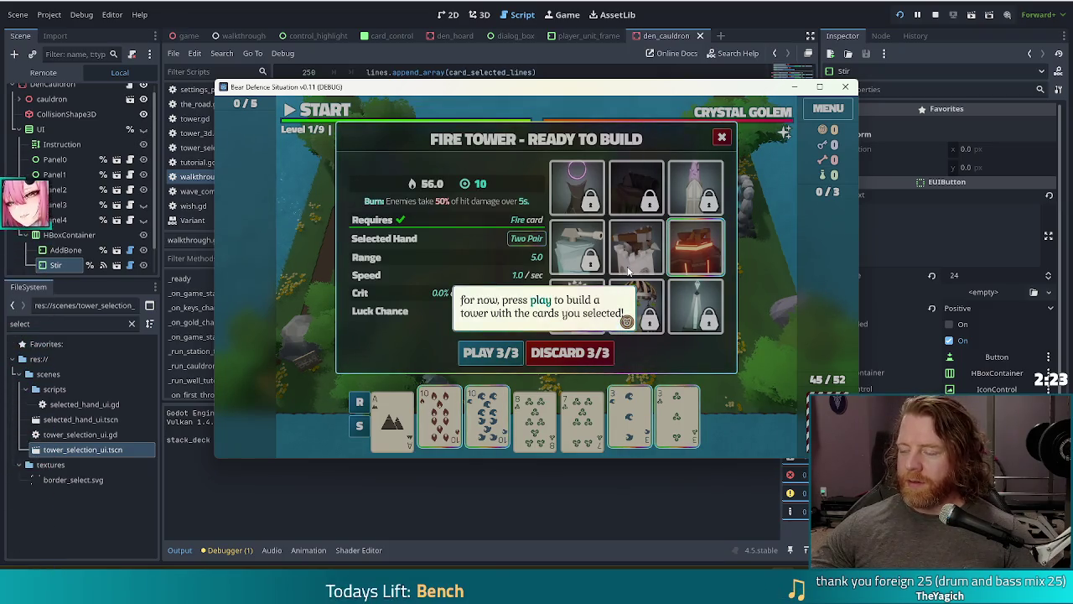
key(space)
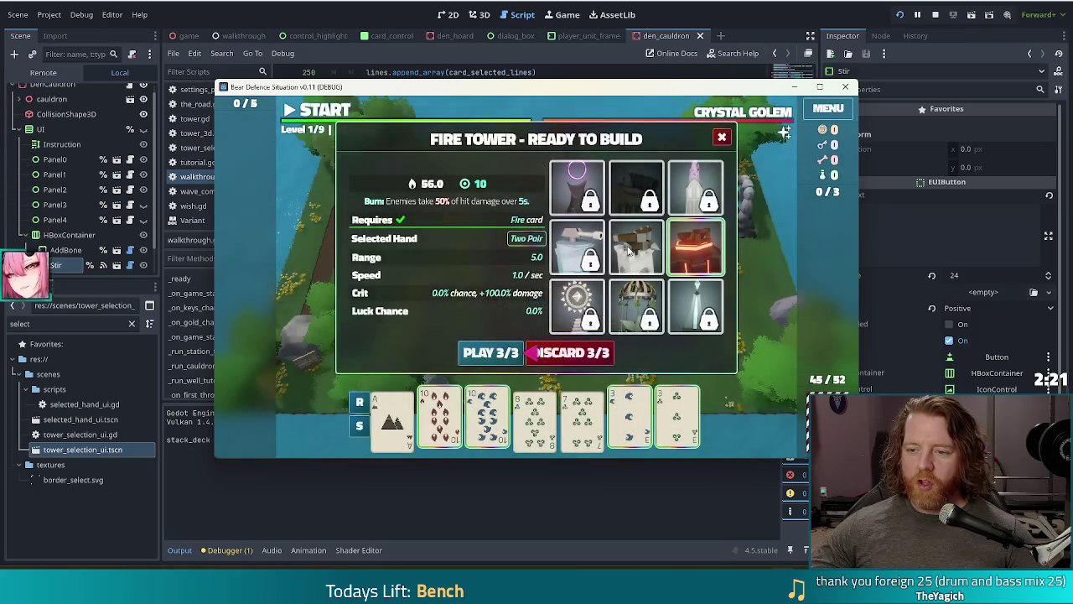
click(486, 352)
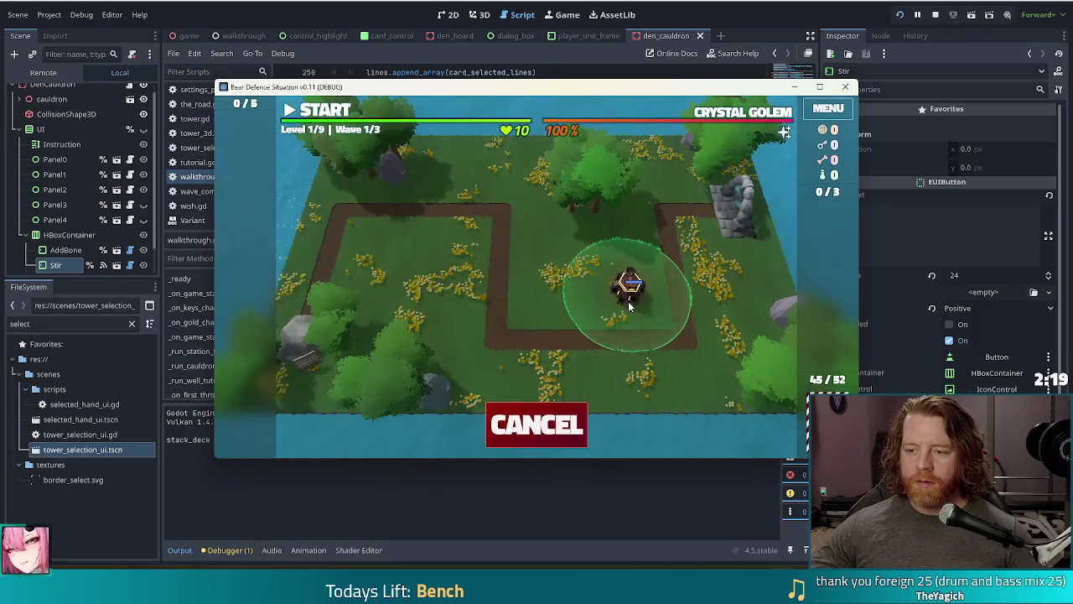
- Place the Fire Tower inside the path's right bend, start the wave, then pause it
click(631, 306)
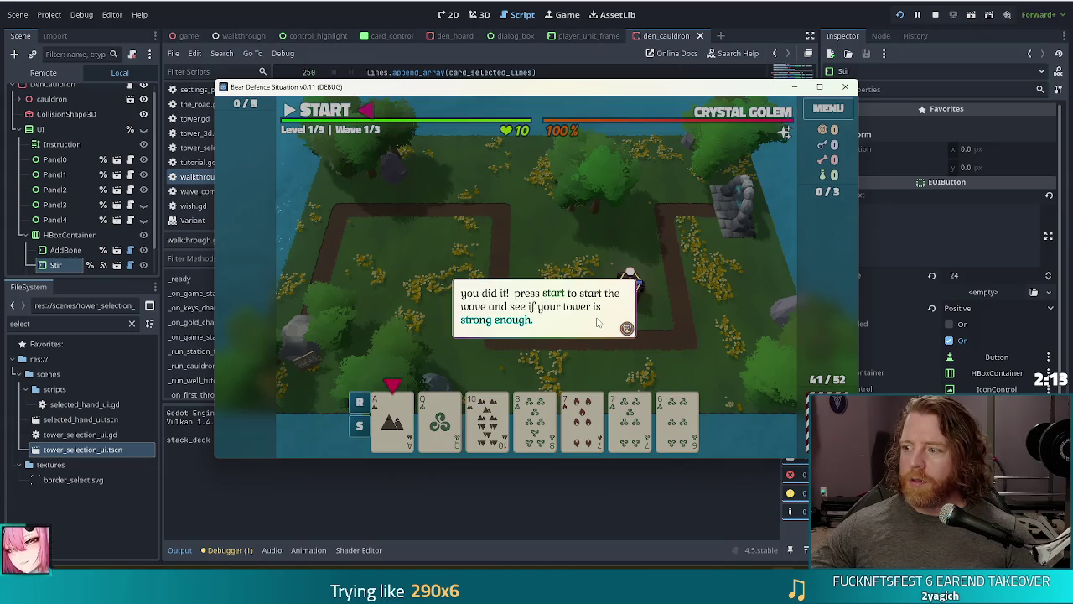
click(491, 221)
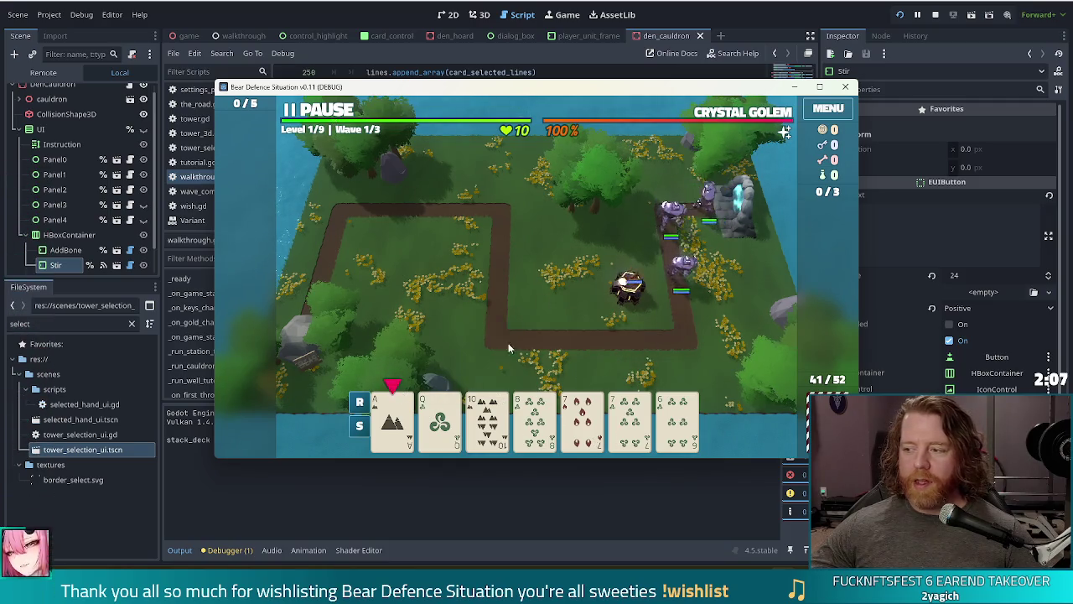
key(space)
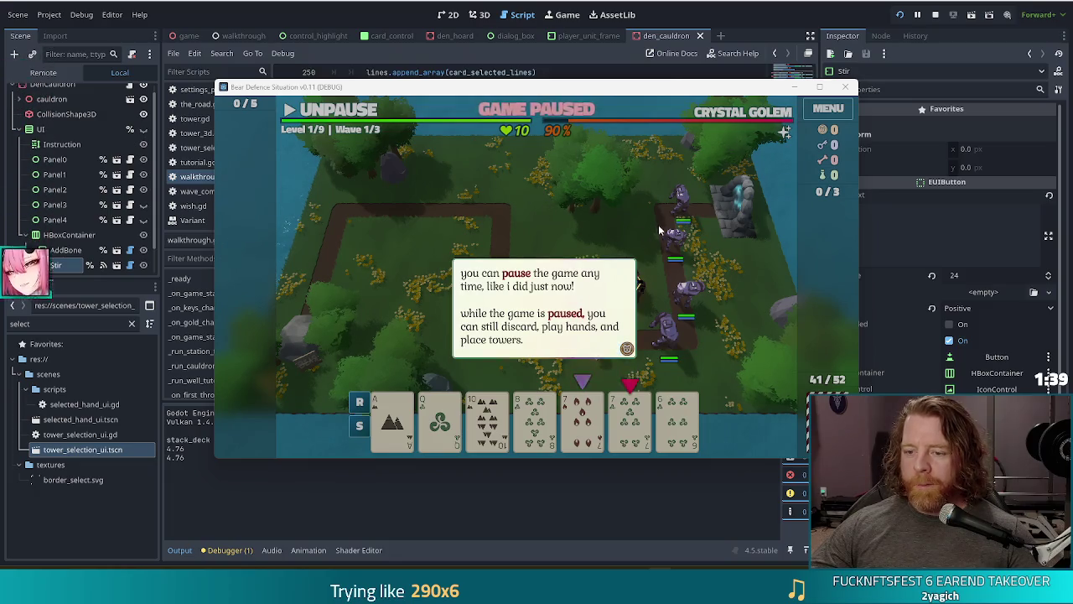
- Read through the pause tips and select the pair of 7s for another tower
click(620, 206)
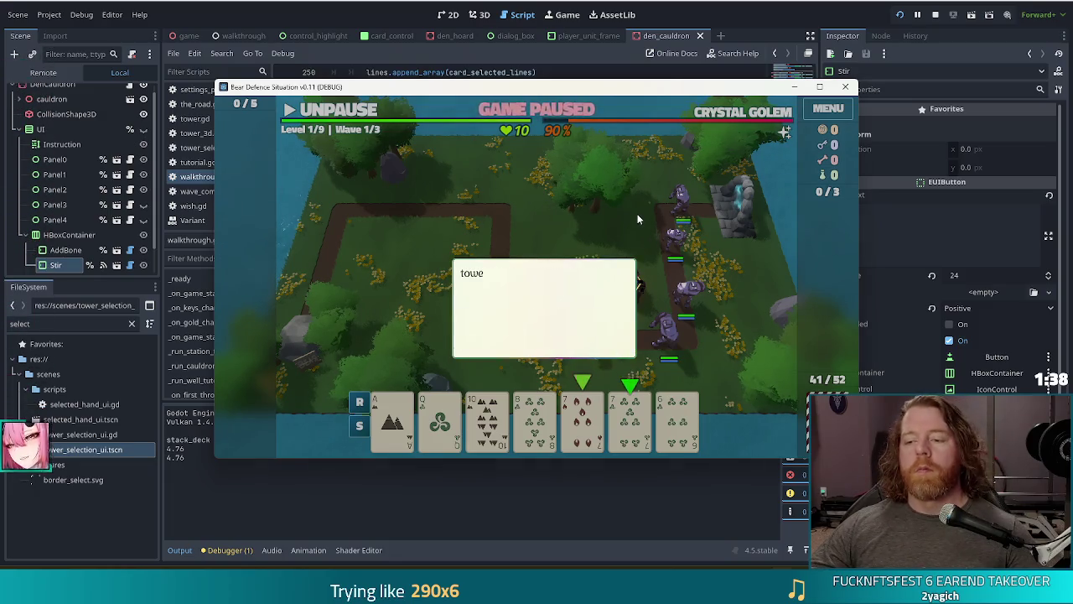
click(587, 206)
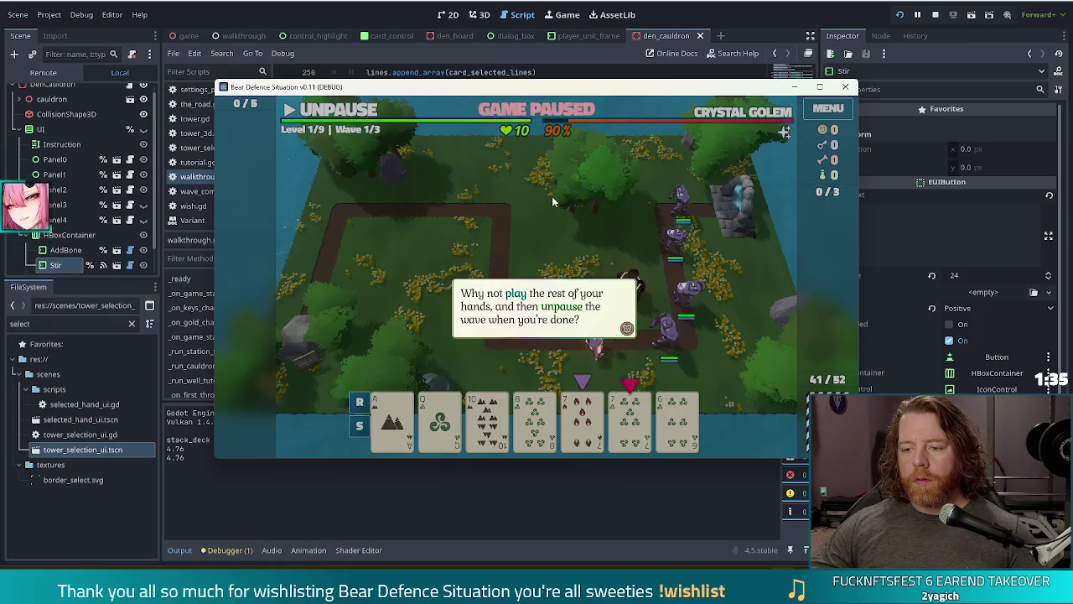
click(552, 196)
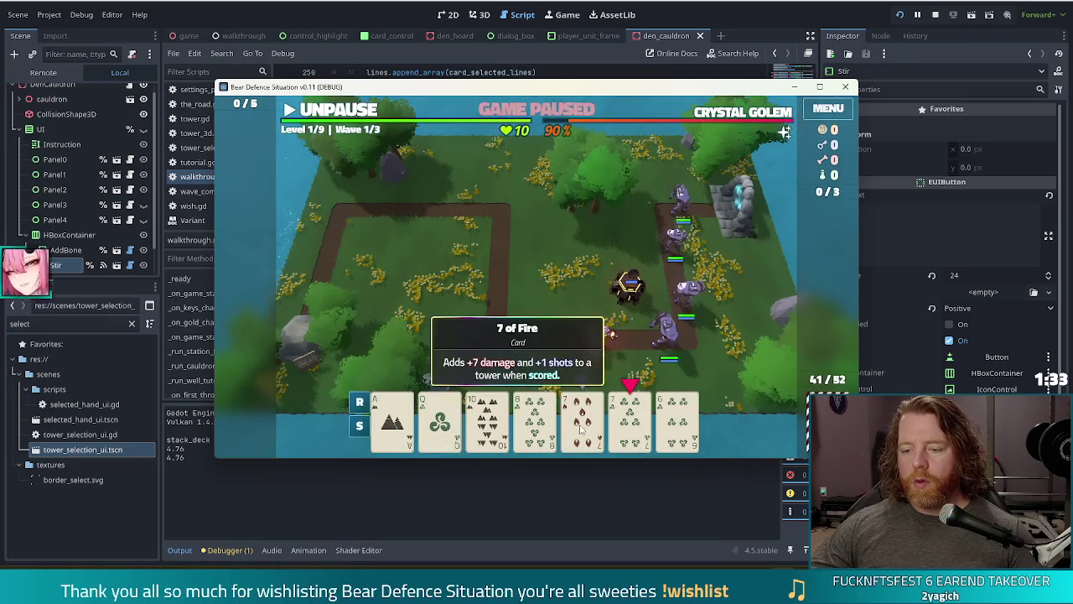
click(579, 424)
click(628, 423)
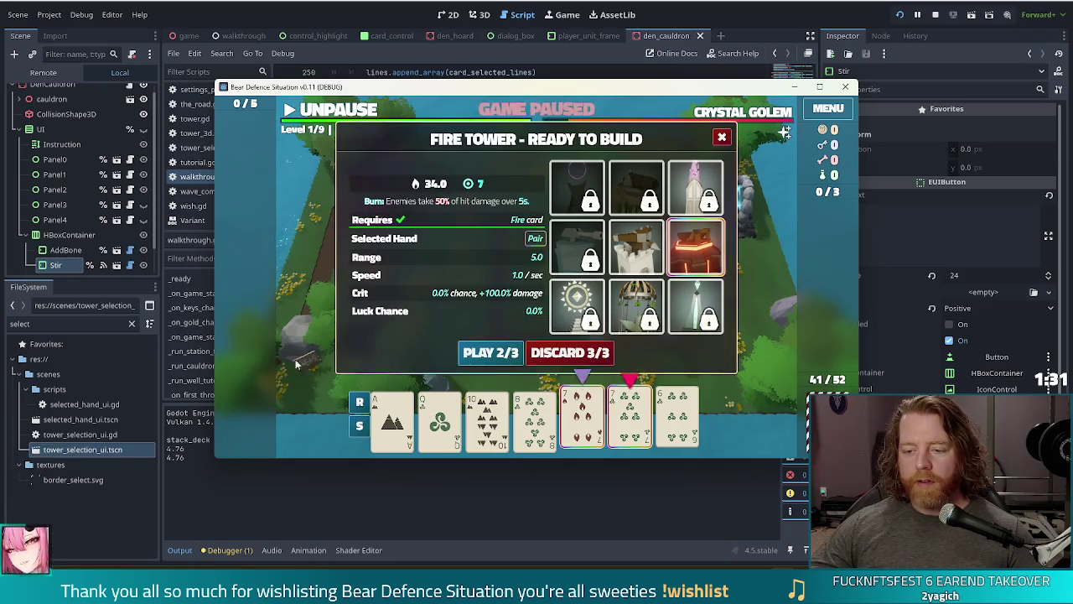
- Discard the sevens, then discard two fire cards to cycle the hand
click(587, 353)
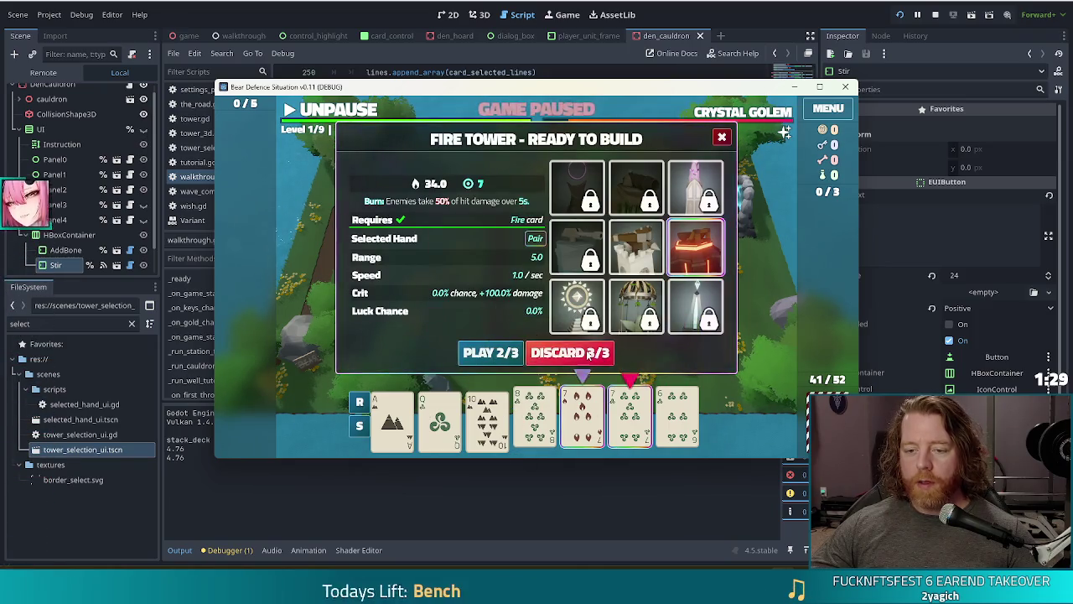
click(431, 419)
click(394, 419)
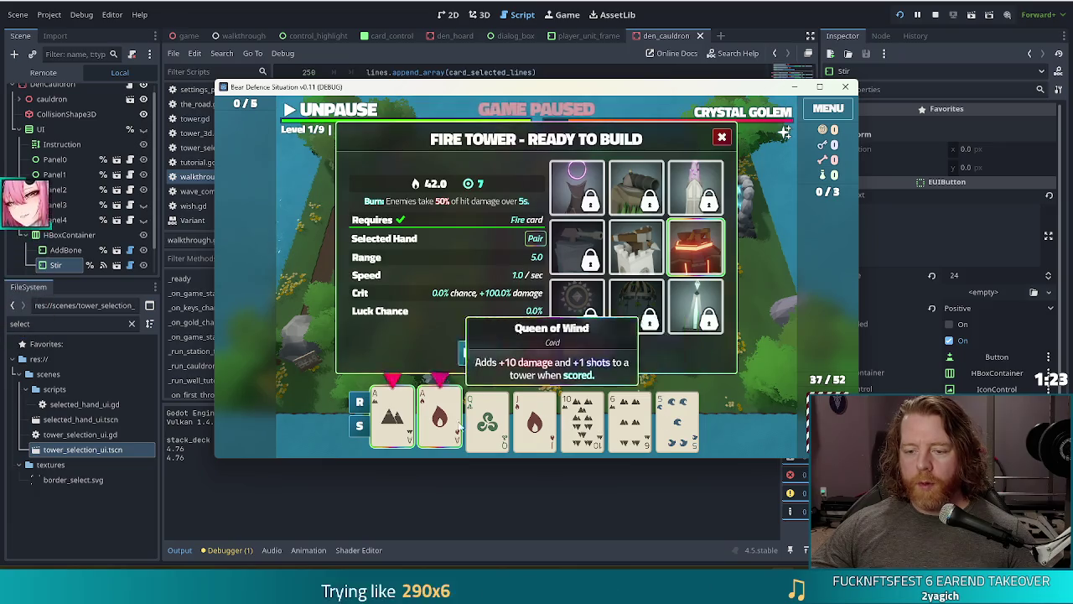
click(391, 419)
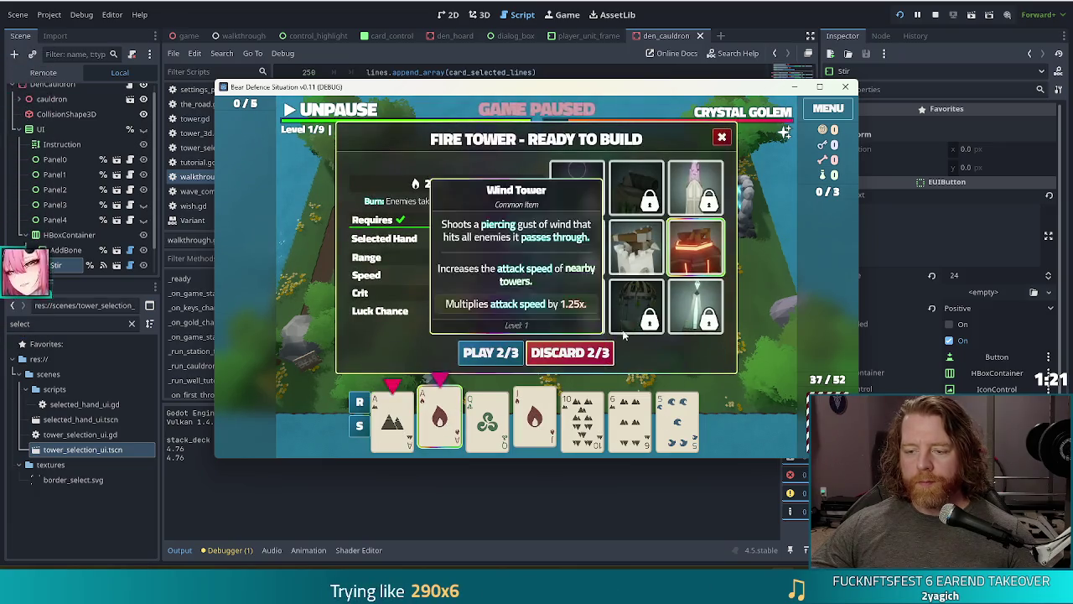
click(578, 352)
- Play the pair of sixes as a Ballista Tower after dismissing the suit-matching tip
click(622, 333)
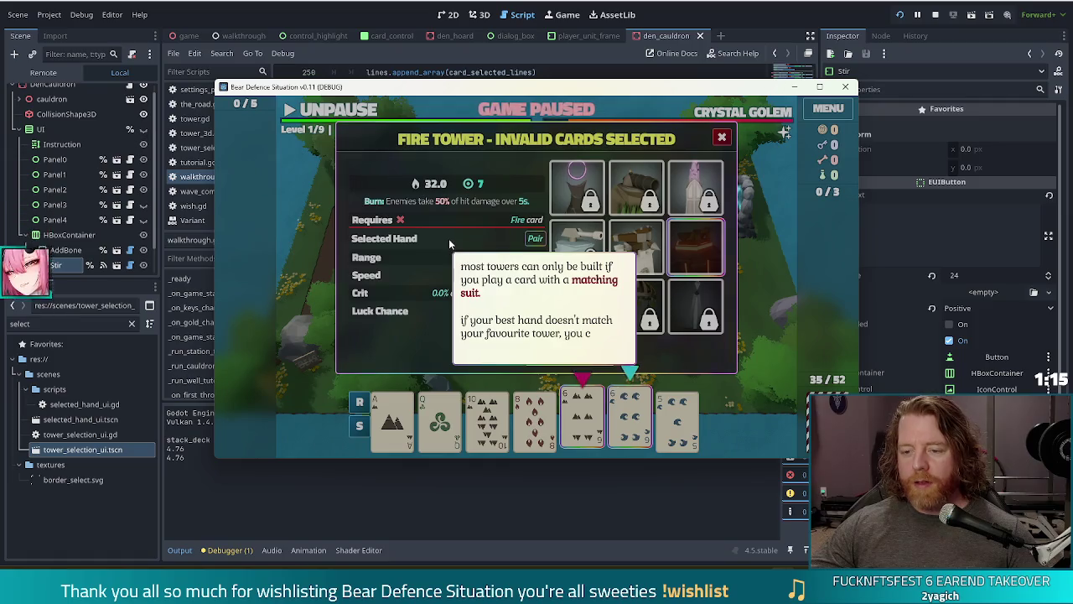
click(404, 288)
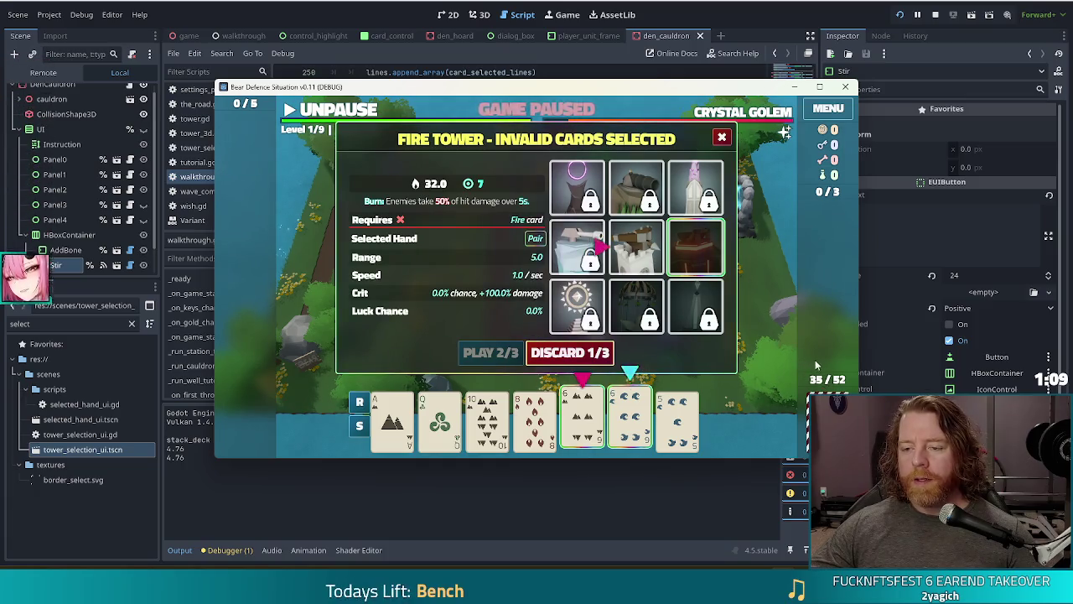
click(648, 254)
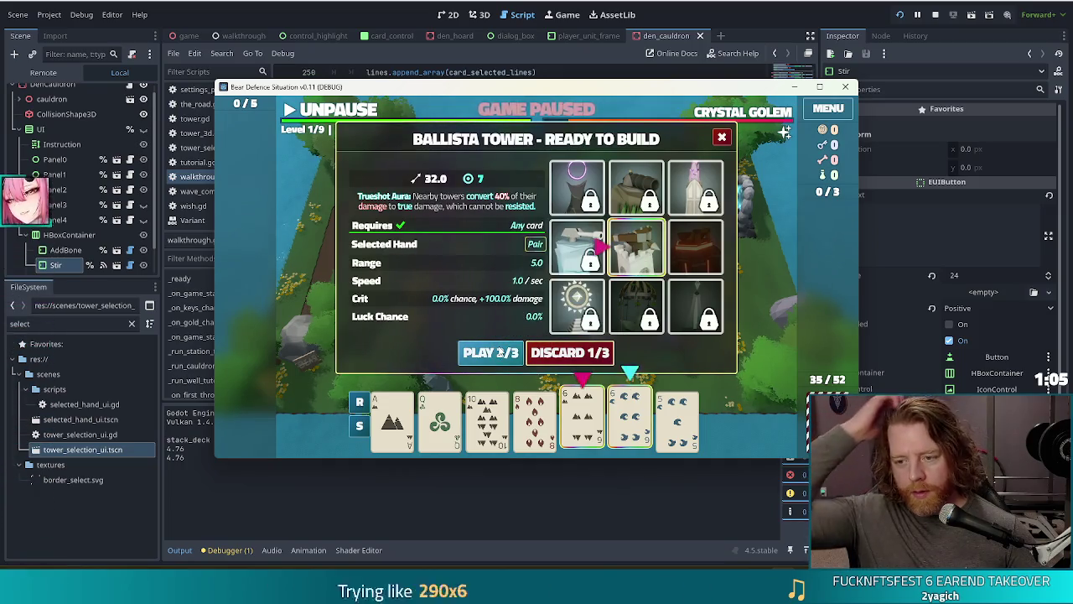
click(482, 354)
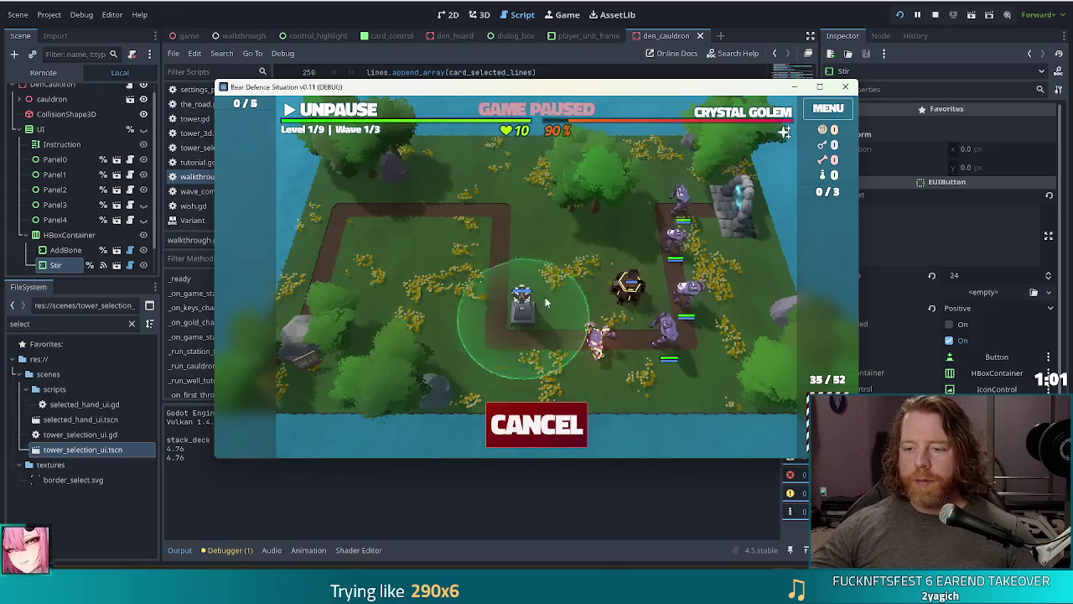
- Place the Ballista Tower at the map centre and discard the 5 of Water
click(401, 412)
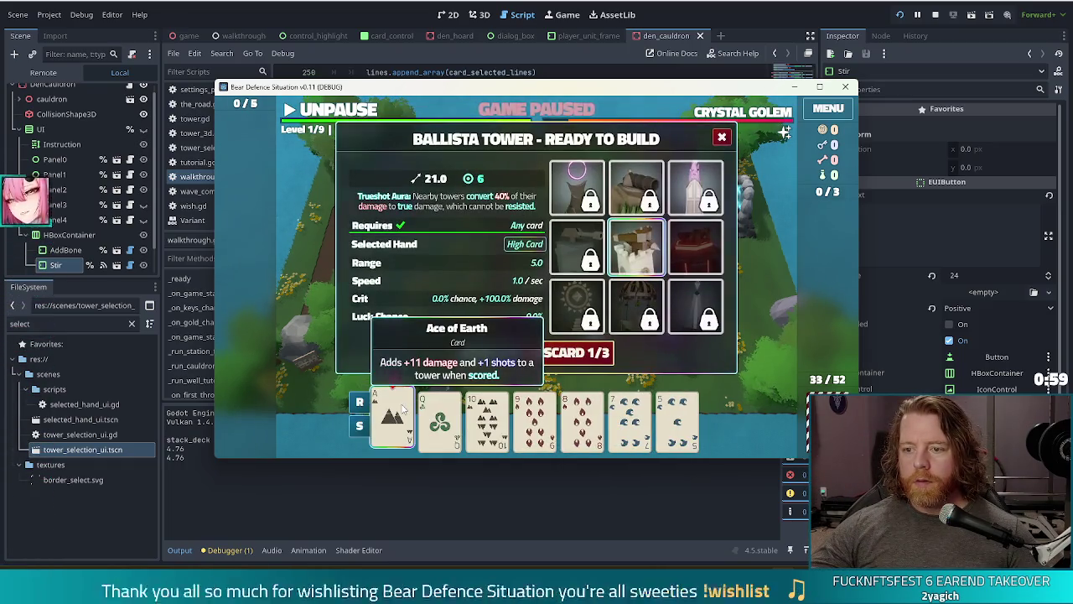
click(393, 411)
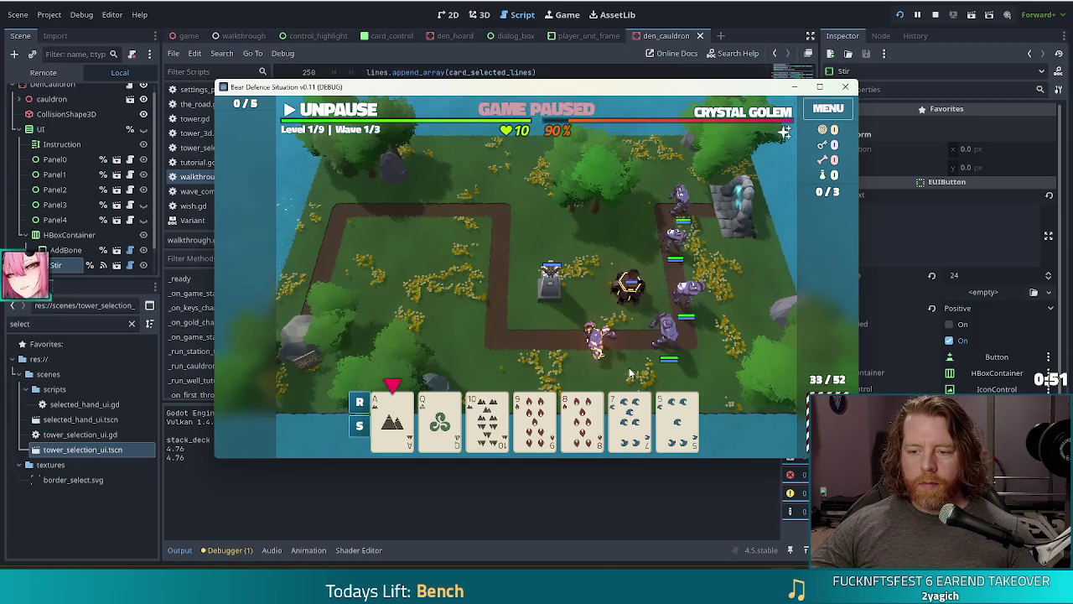
click(685, 427)
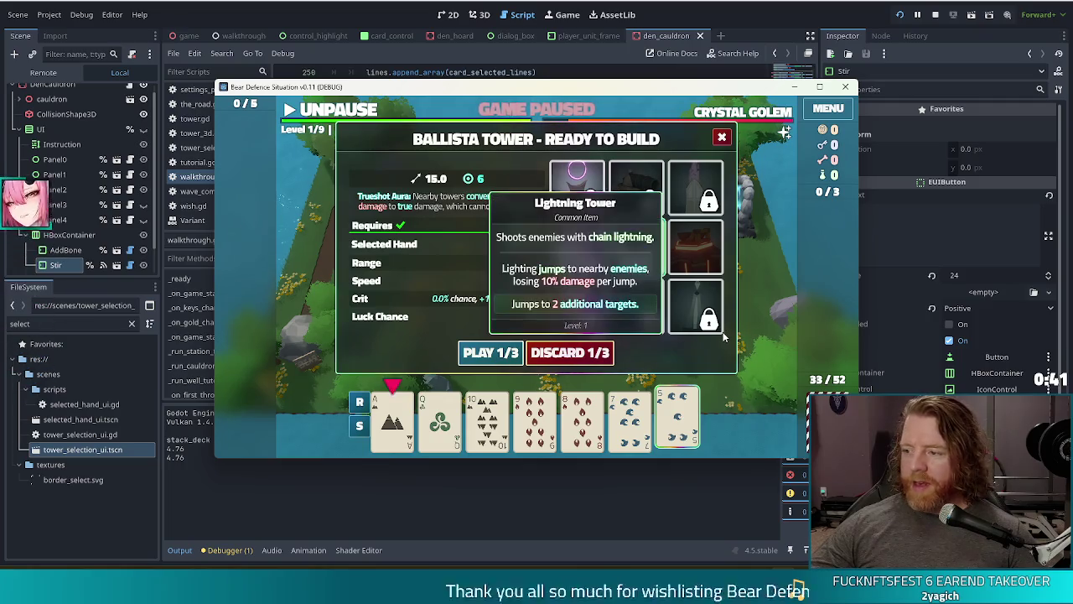
mouse_move(724, 336)
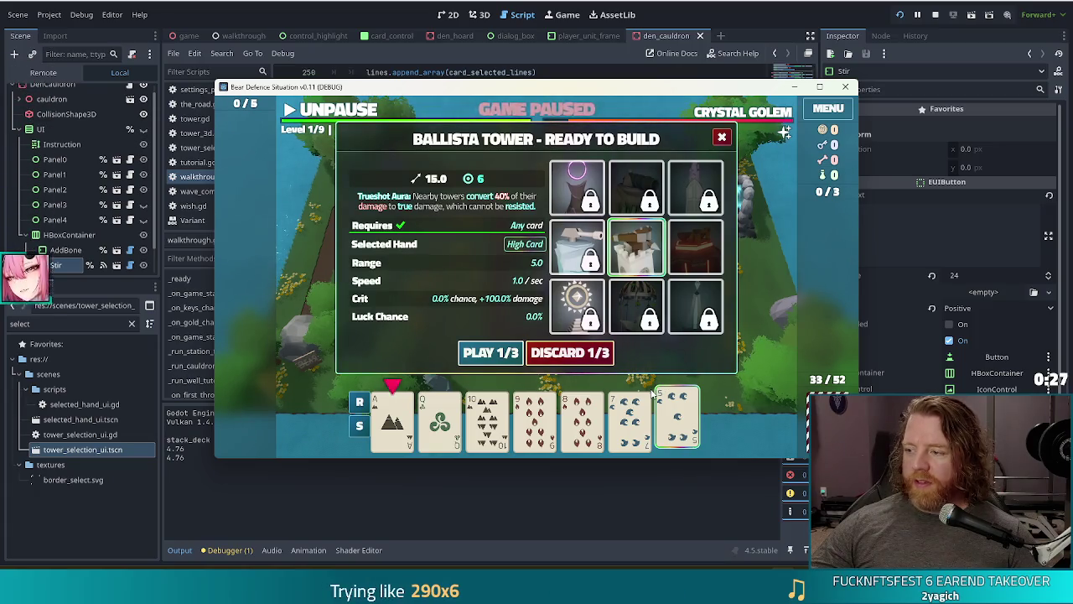
mouse_move(648, 396)
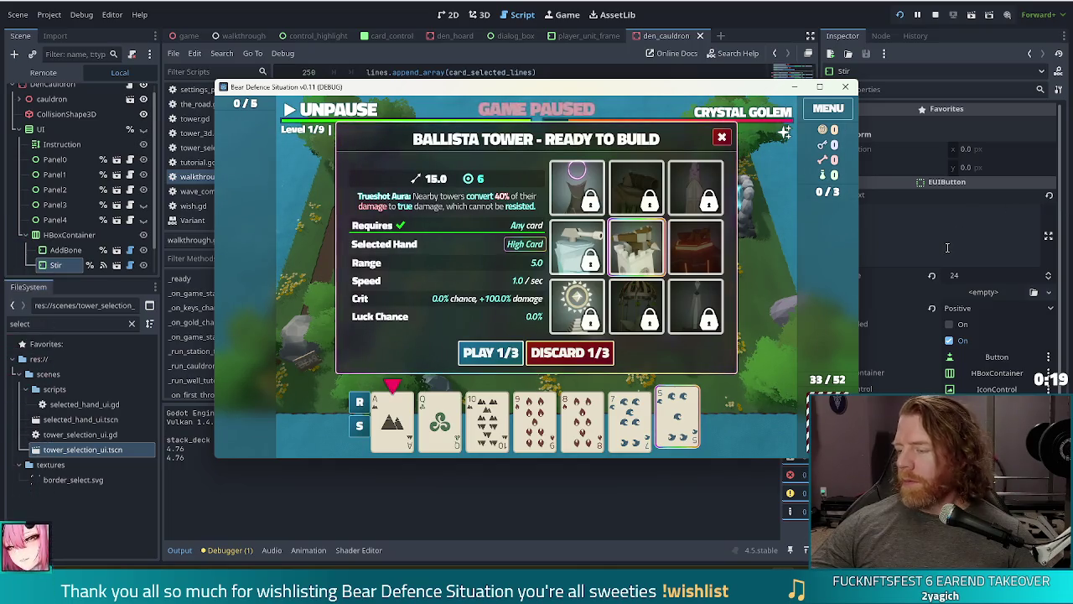
click(549, 352)
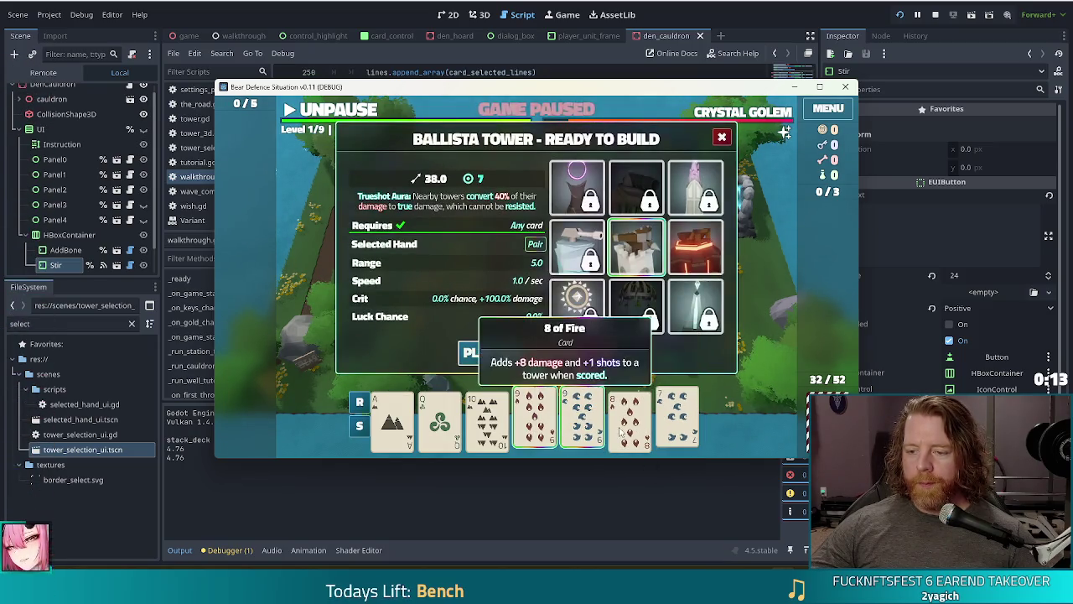
- Build a Fire Tower from the pair of nines and position it by the upper-left path
click(582, 419)
click(478, 352)
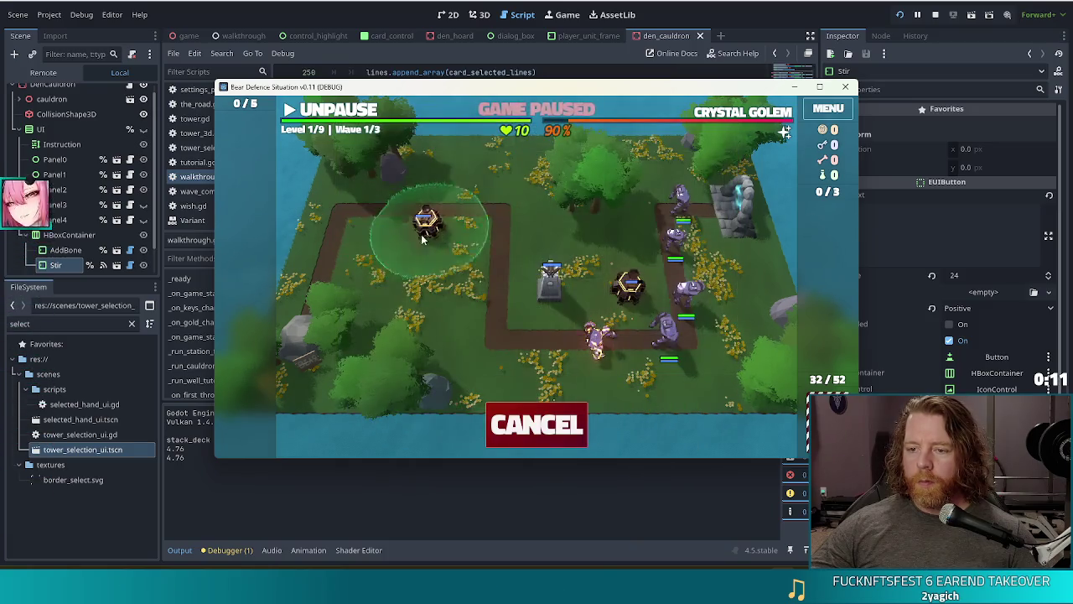
click(448, 241)
- Unpause to let wave 1 finish, then dismiss the tip about earning gold
click(339, 112)
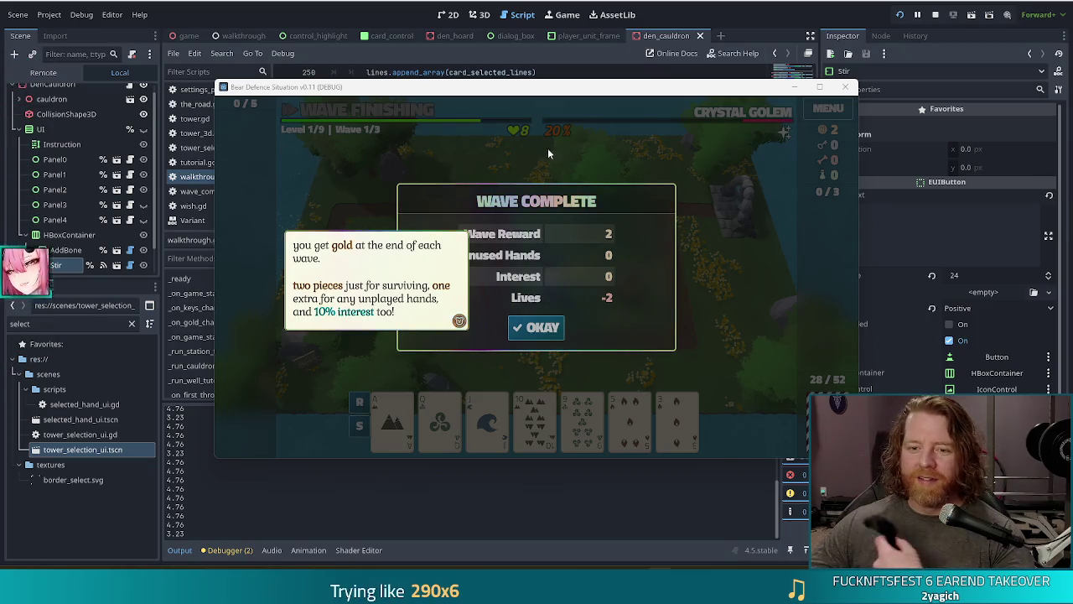
click(491, 182)
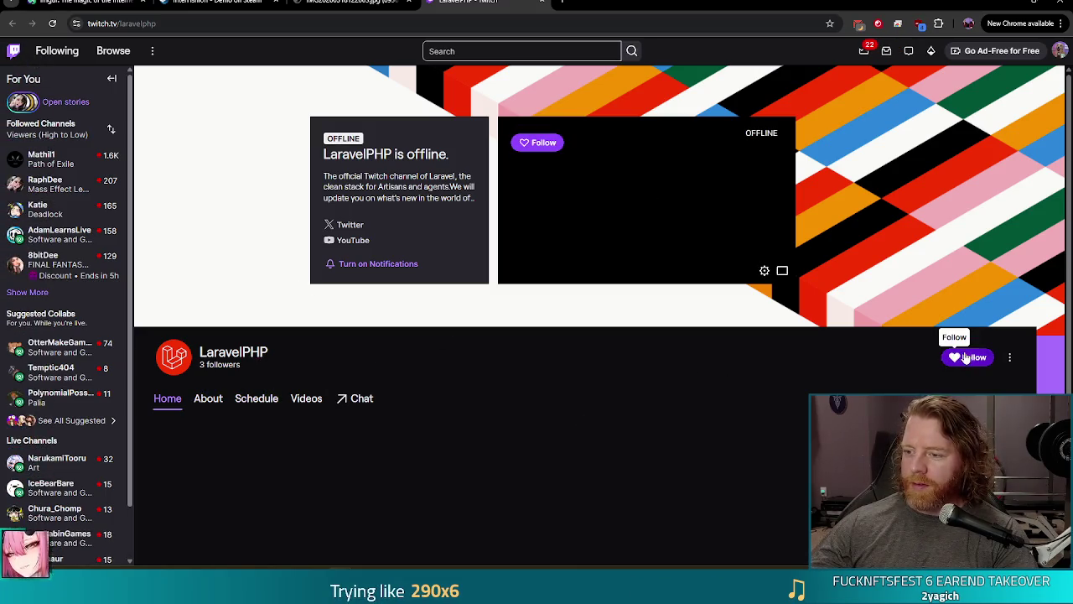
- Follow the LaravelPHP channel and turn its notifications off
click(966, 357)
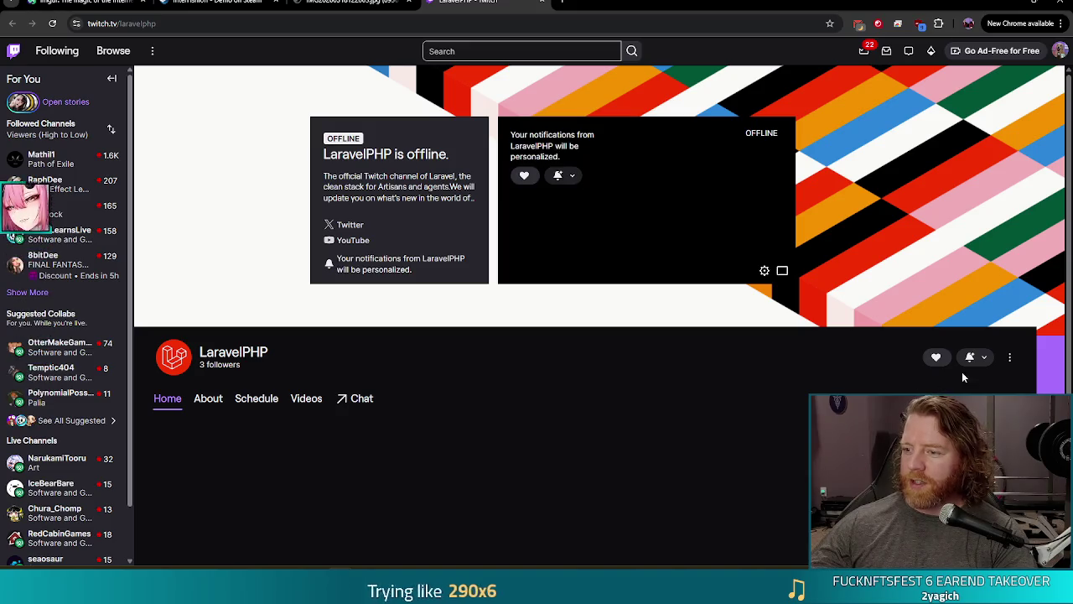
click(970, 357)
click(930, 404)
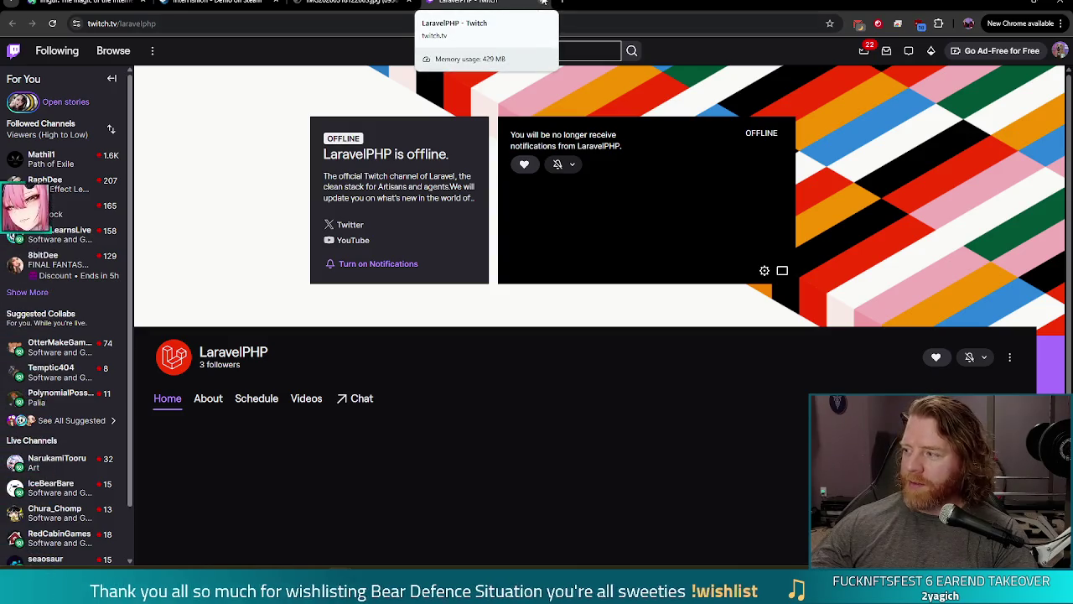
- Return to the previous tab, minimize Chrome, and refocus the game's Wave Complete screen
key(ctrl+shift+Tab)
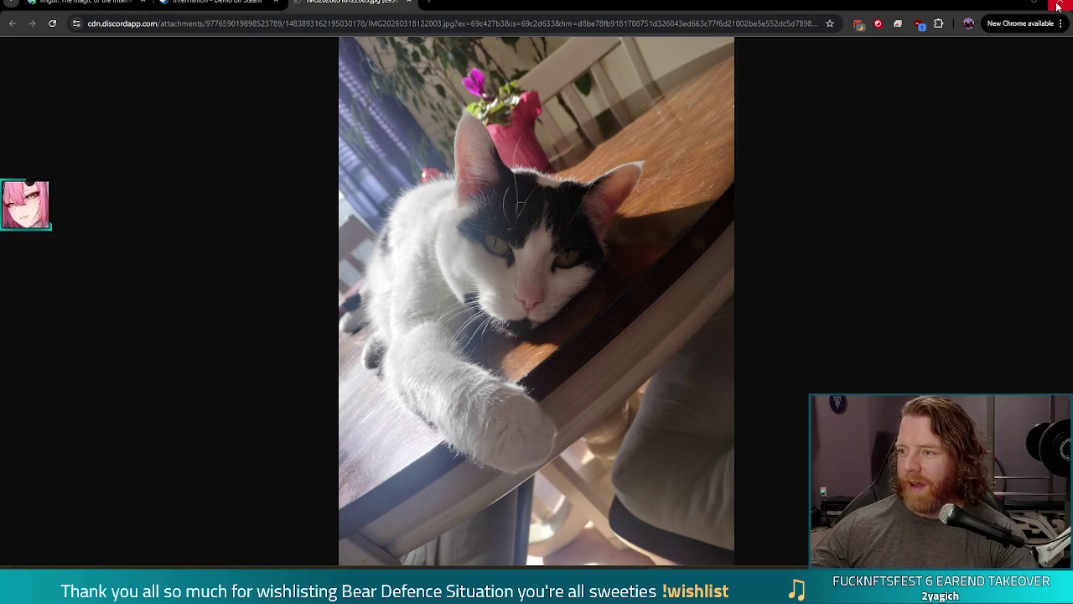
click(1010, 3)
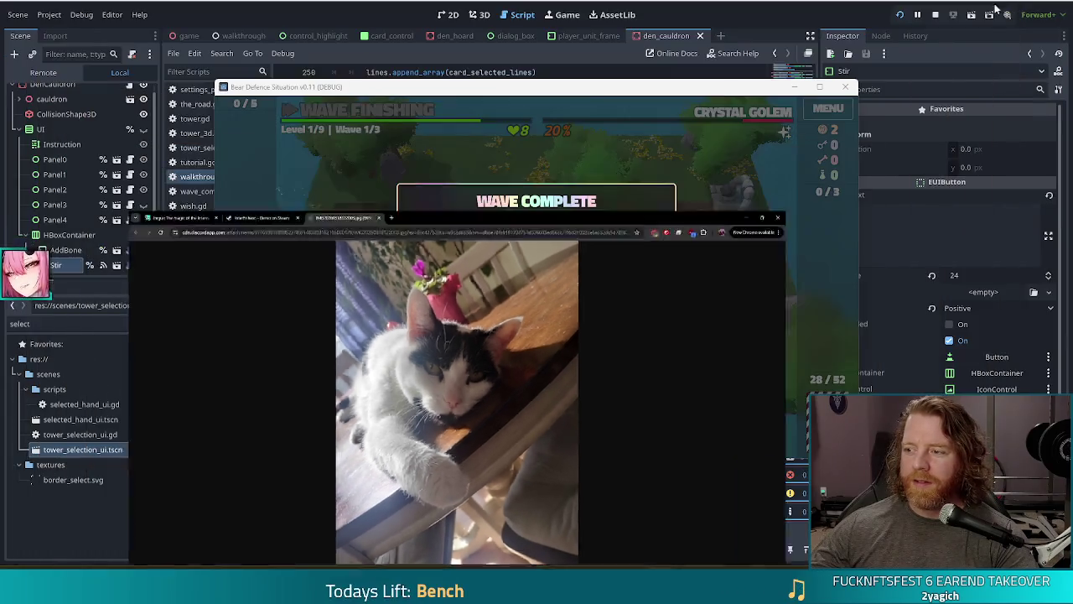
click(729, 87)
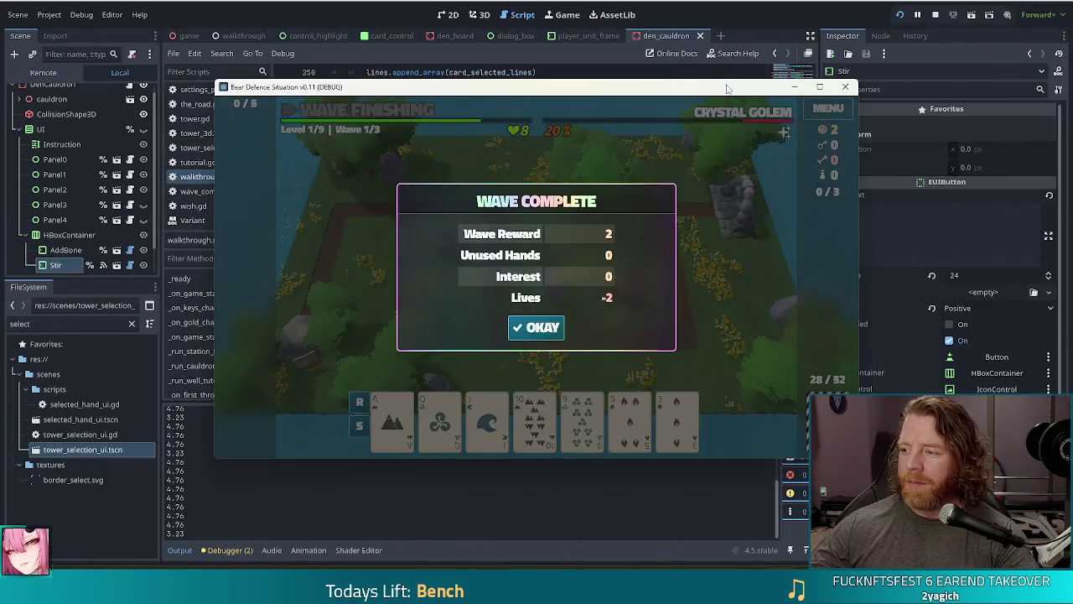
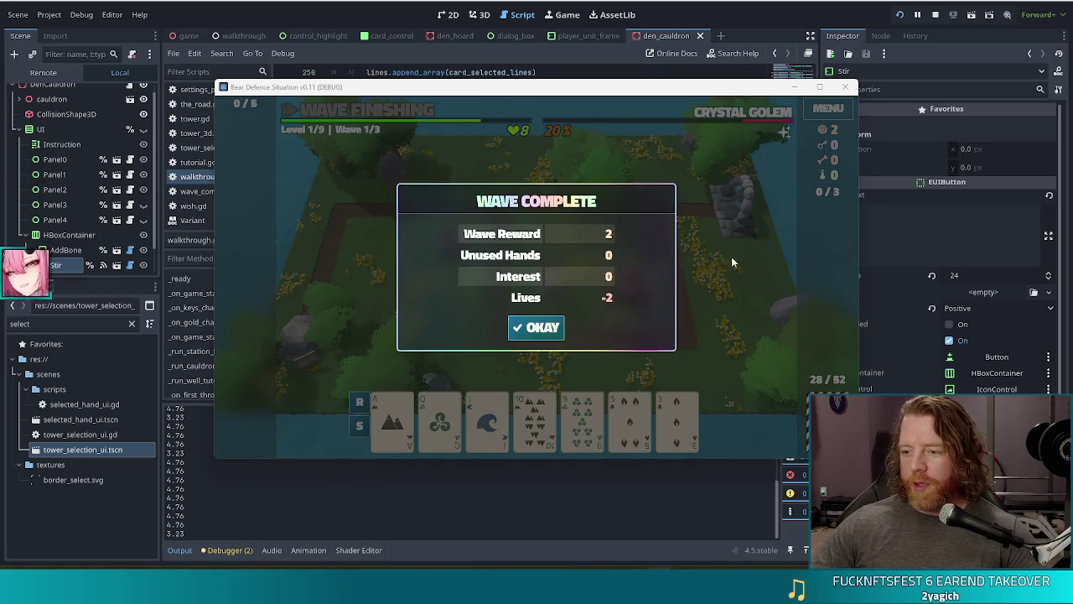
- Dismiss the Wave Complete summary and play on to the wave 2 tutorial tip
click(551, 327)
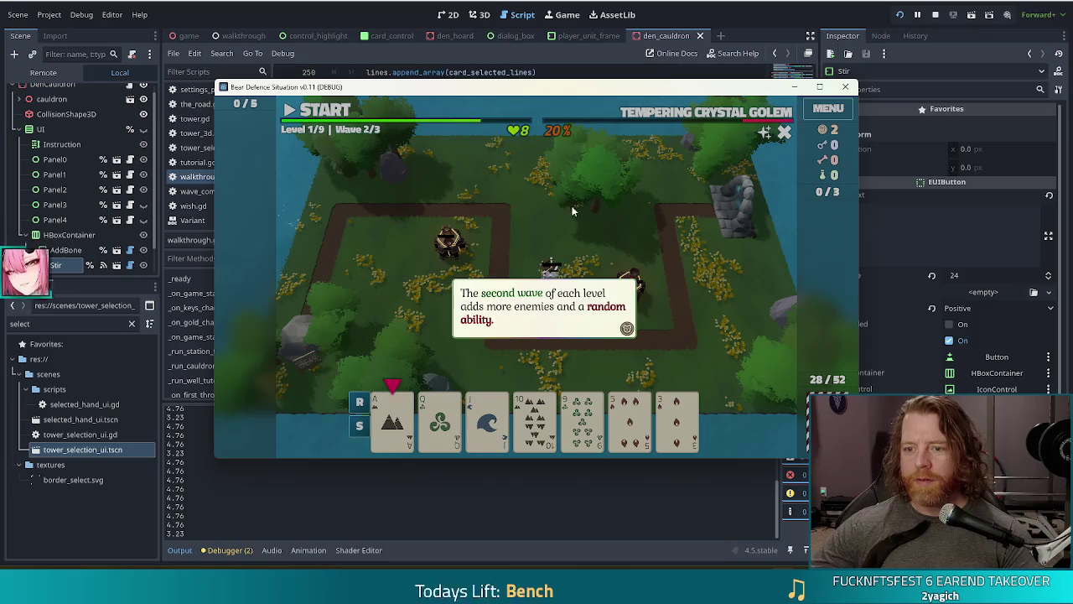
- Advance the in-game tutorial tip, then stop the running game with F8
click(578, 237)
key(F8)
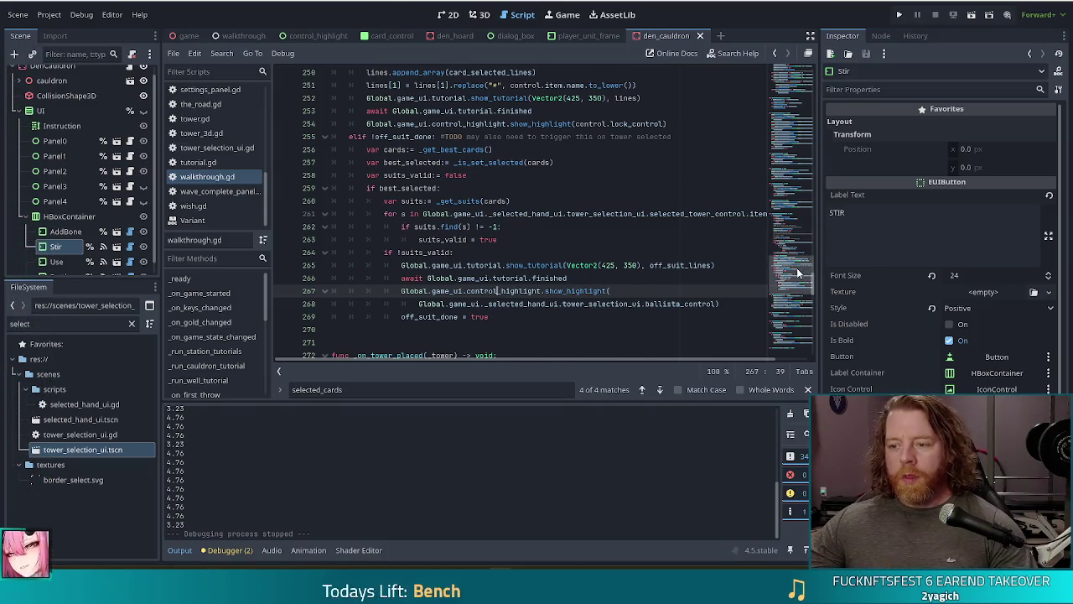
- Add Global.game.lives_changed.connect(_on_lives_changed) to _ready after the loot_taken line and save
click(806, 113)
scroll(505, 252, up, 7)
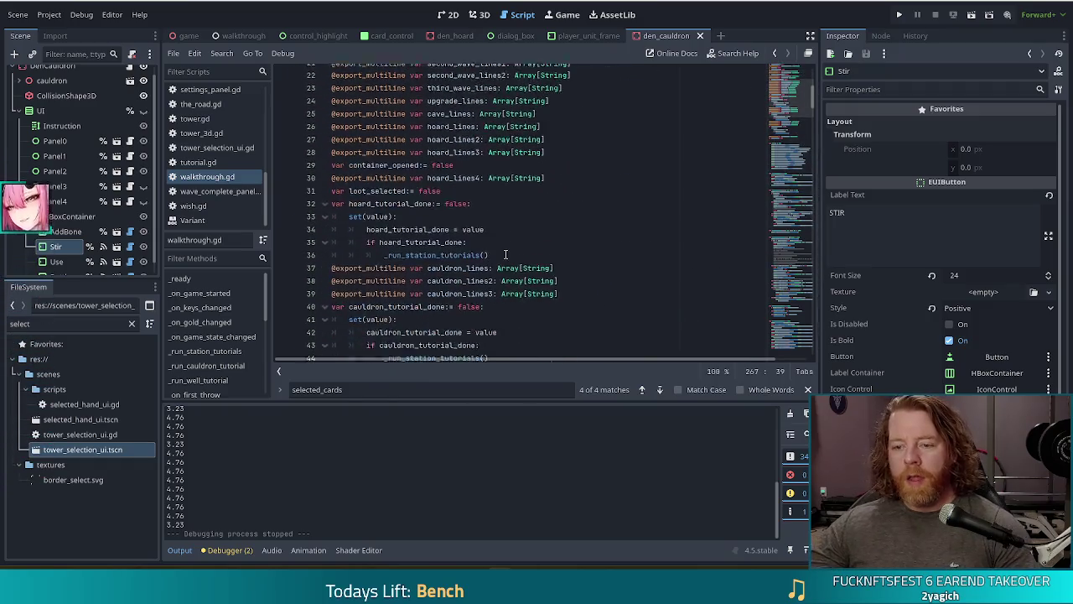
scroll(505, 251, down, 6)
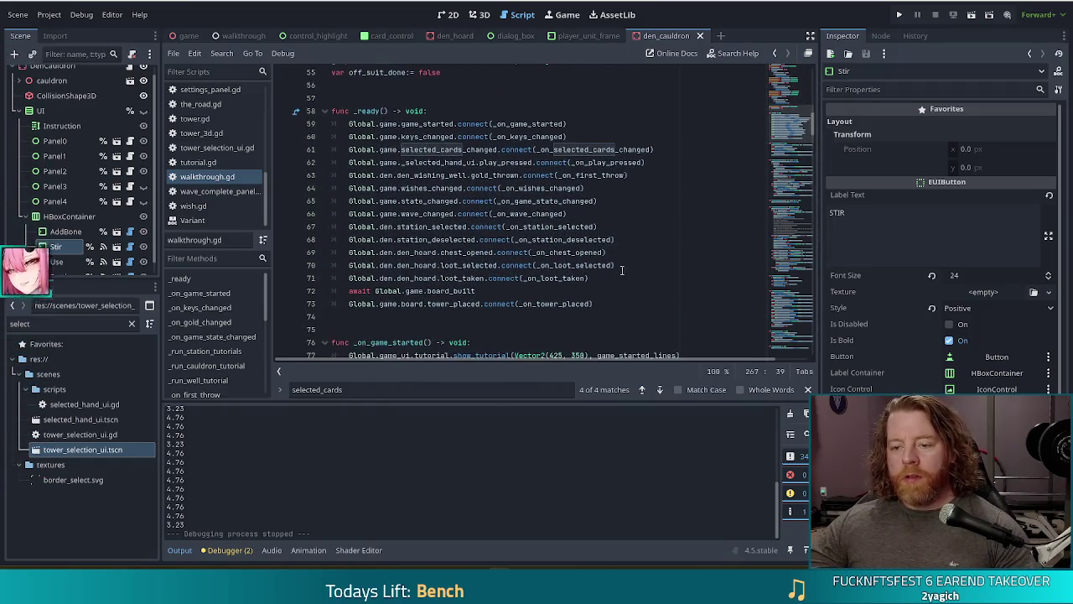
click(617, 282)
key(Return)
text(Glob)
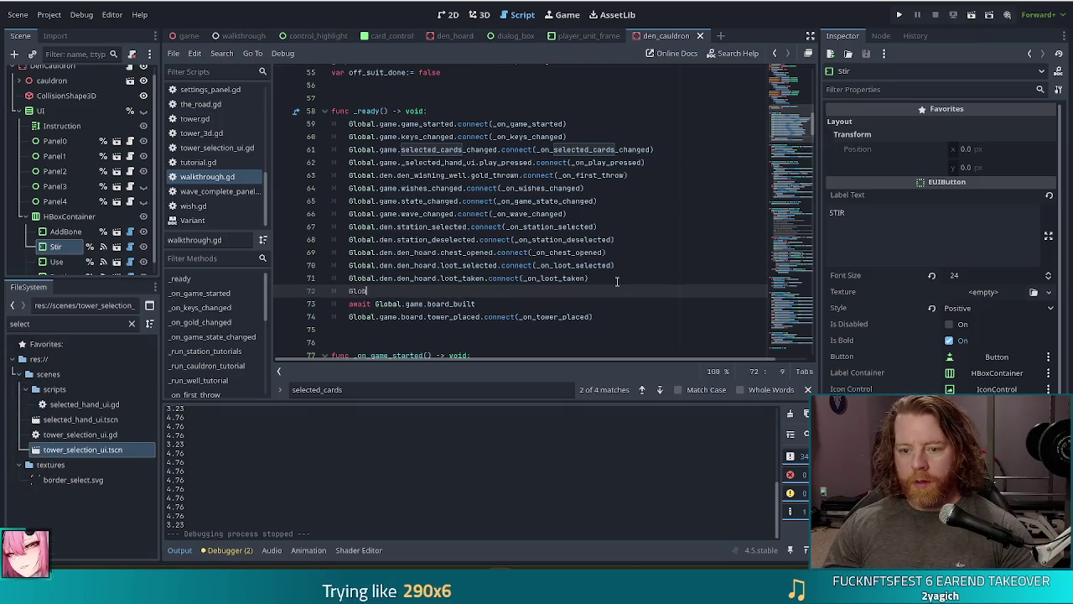
text(al.game.live)
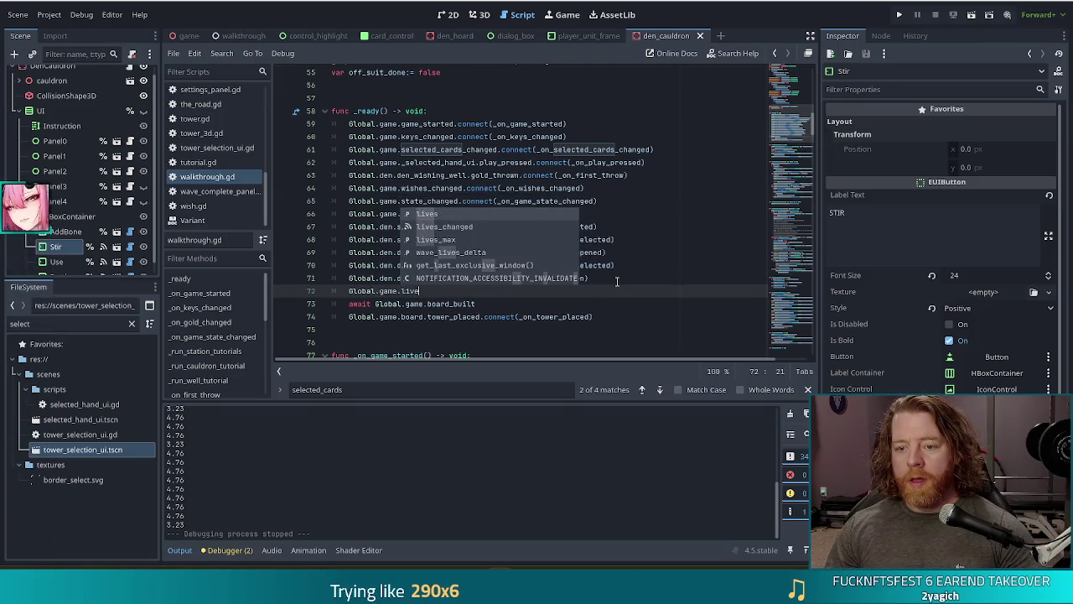
text(s_changed.connect)
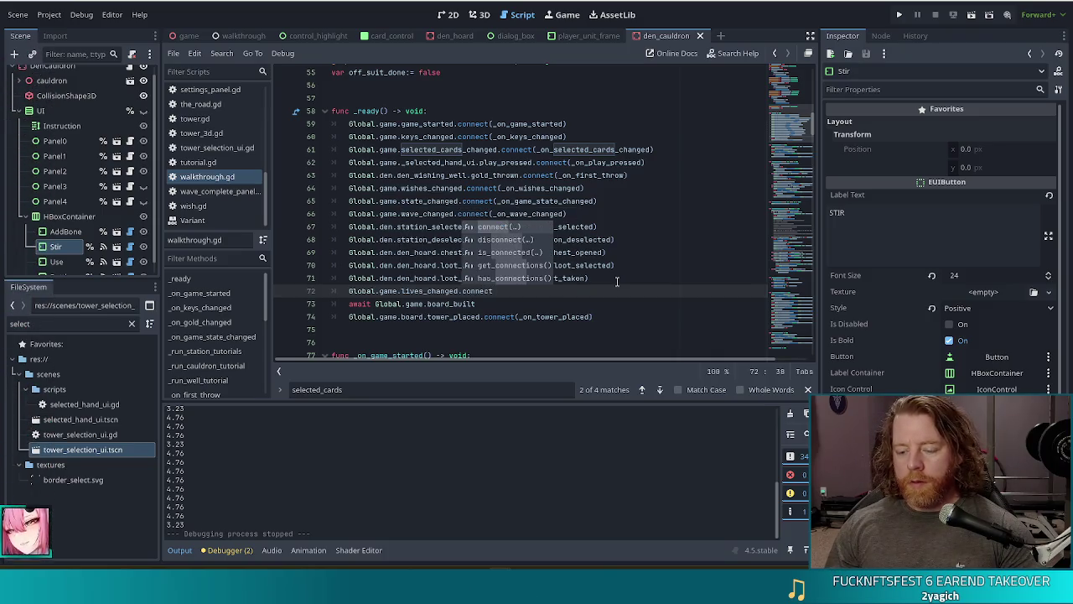
key(Return)
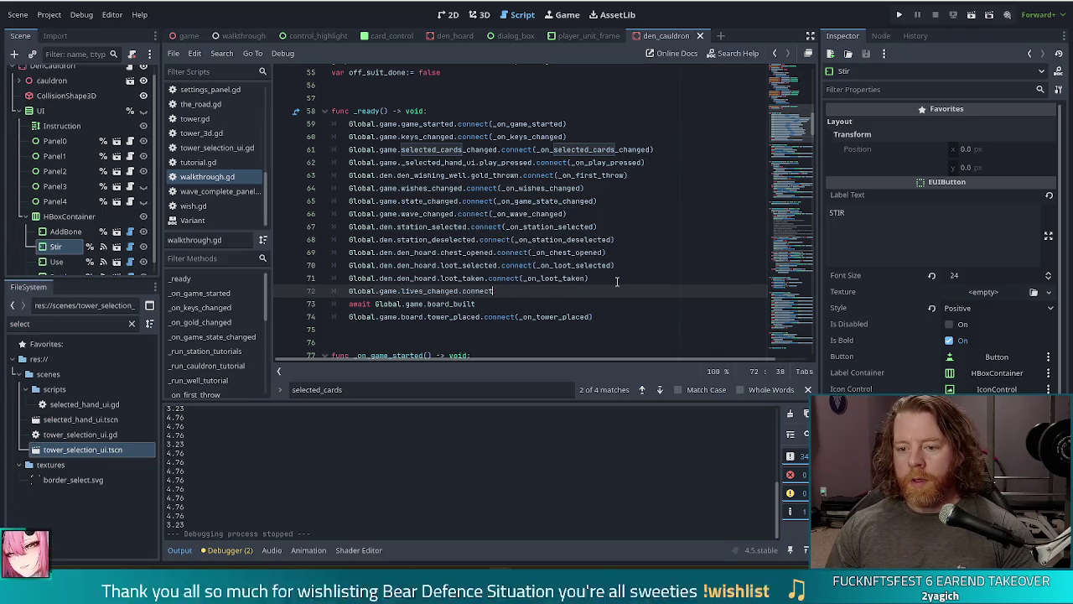
text(on_)
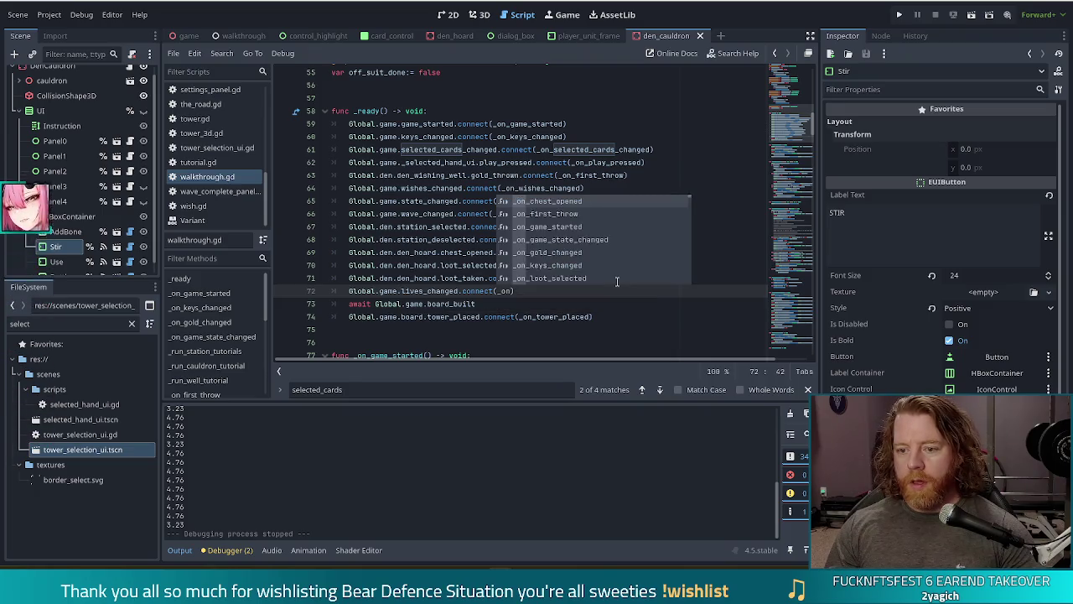
text(lives_c)
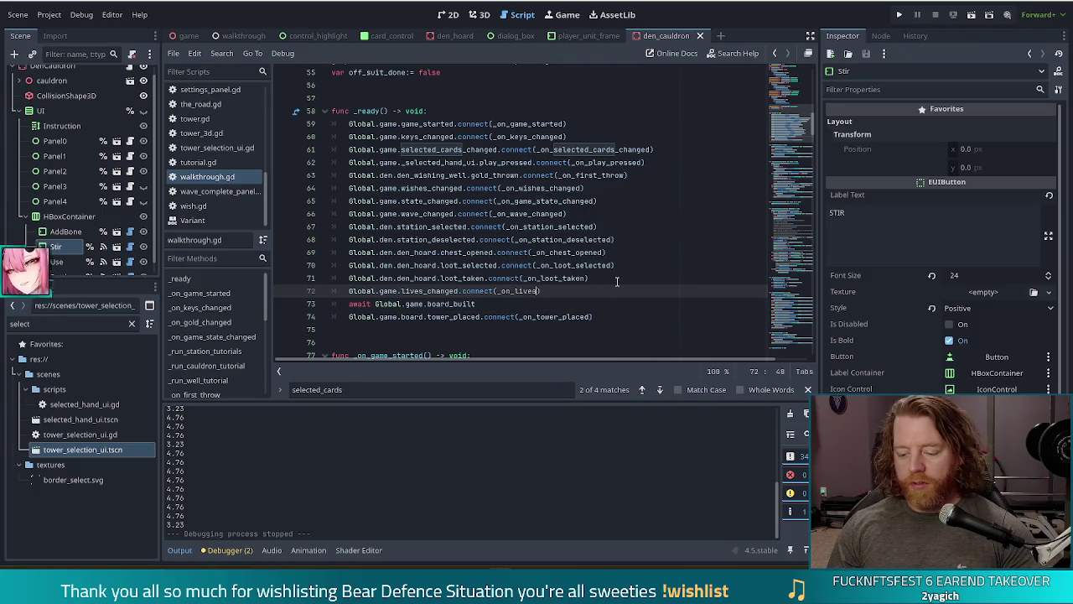
text(hanged)
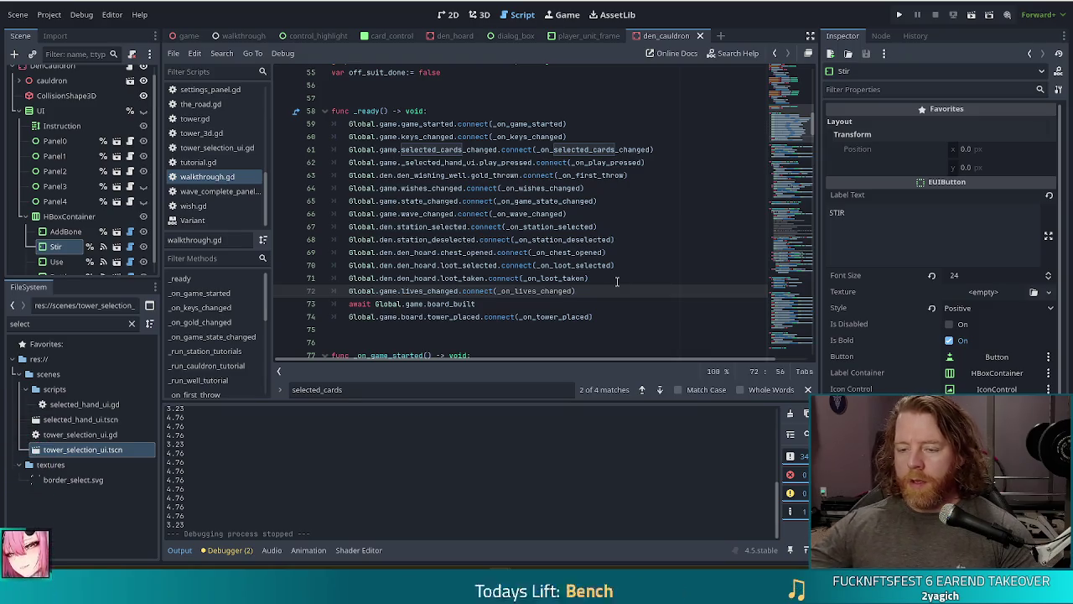
key(ctrl+s)
scroll(488, 188, up, 4)
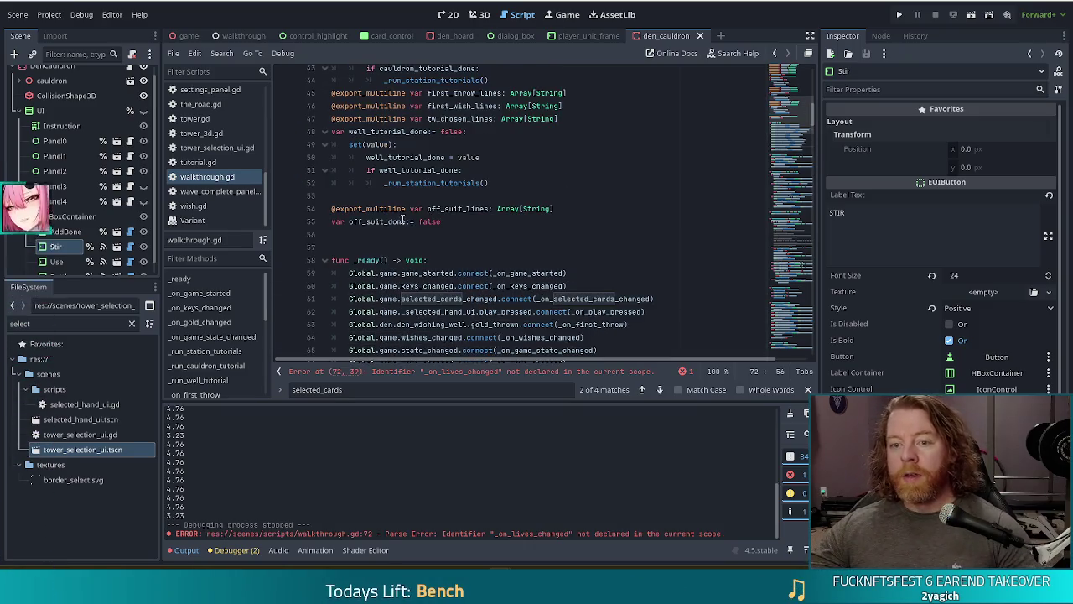
click(460, 224)
key(Return)
key(Return)
text(@)
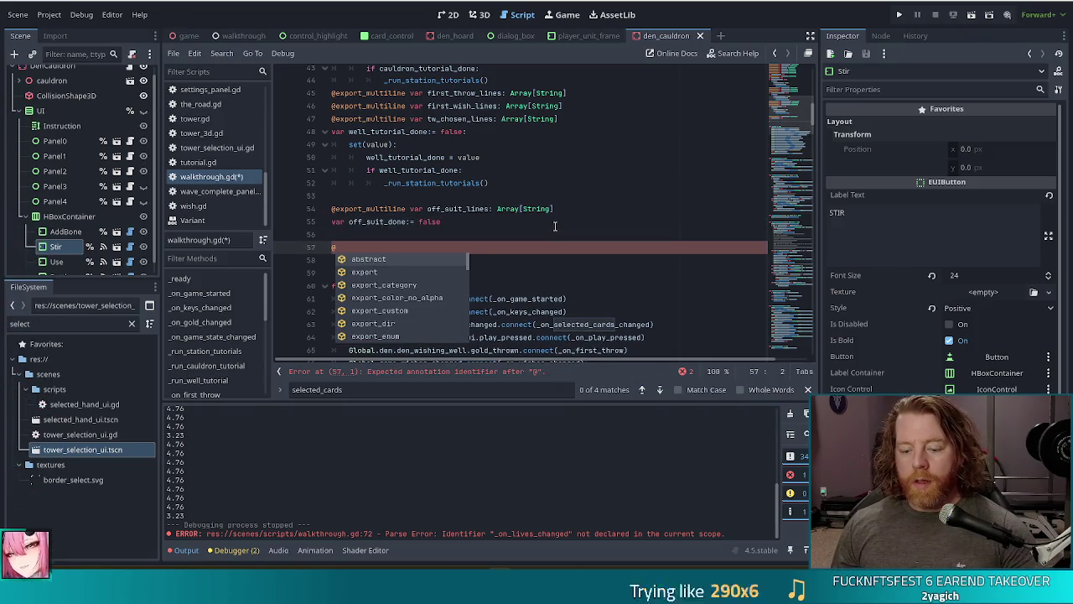
text(export_mu)
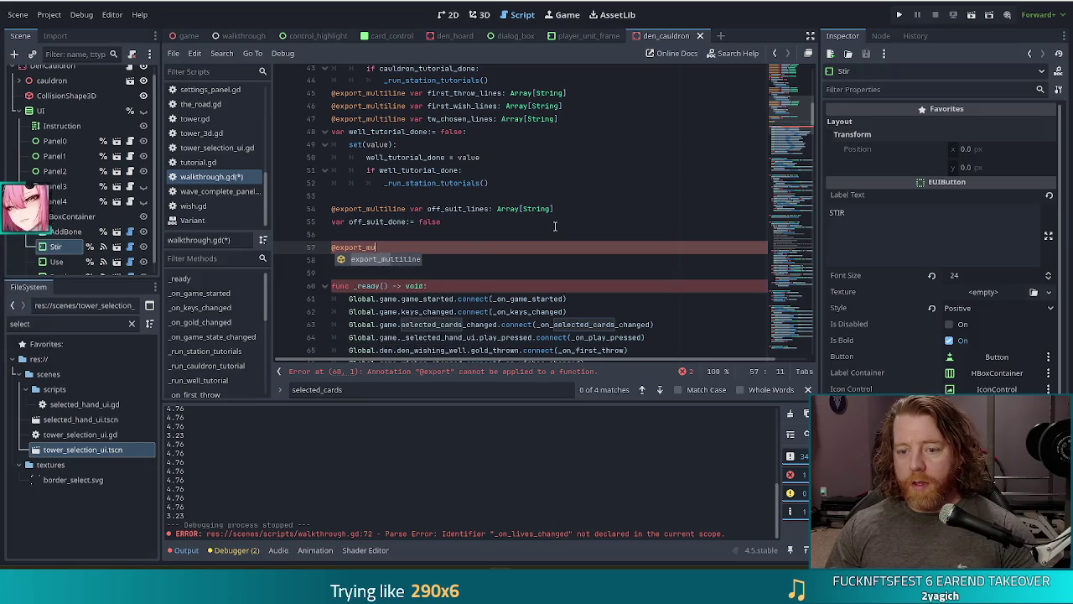
key(Return)
text(var )
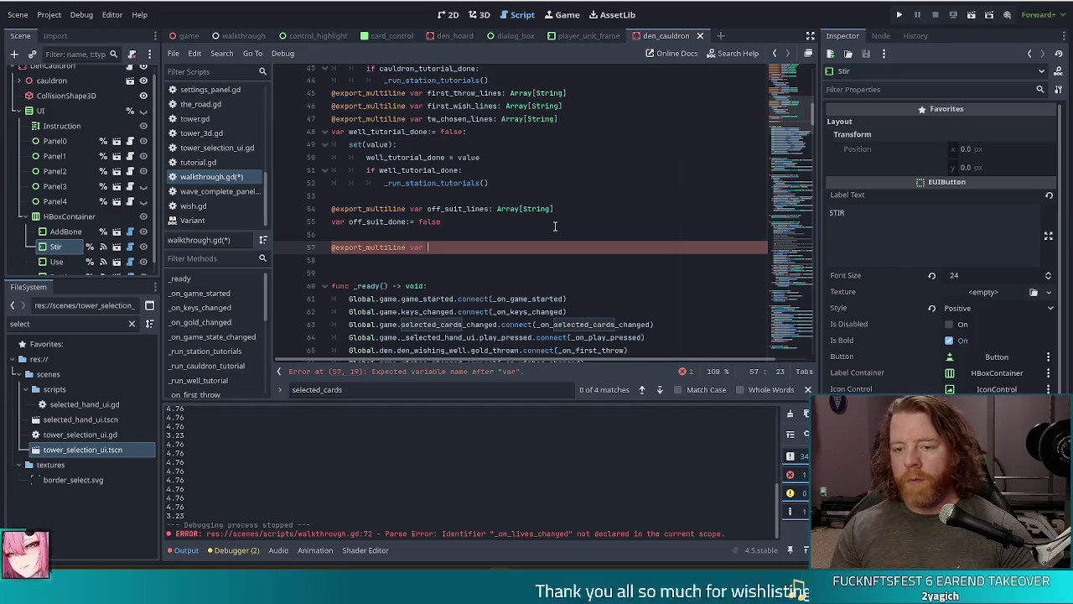
text(lives_lo)
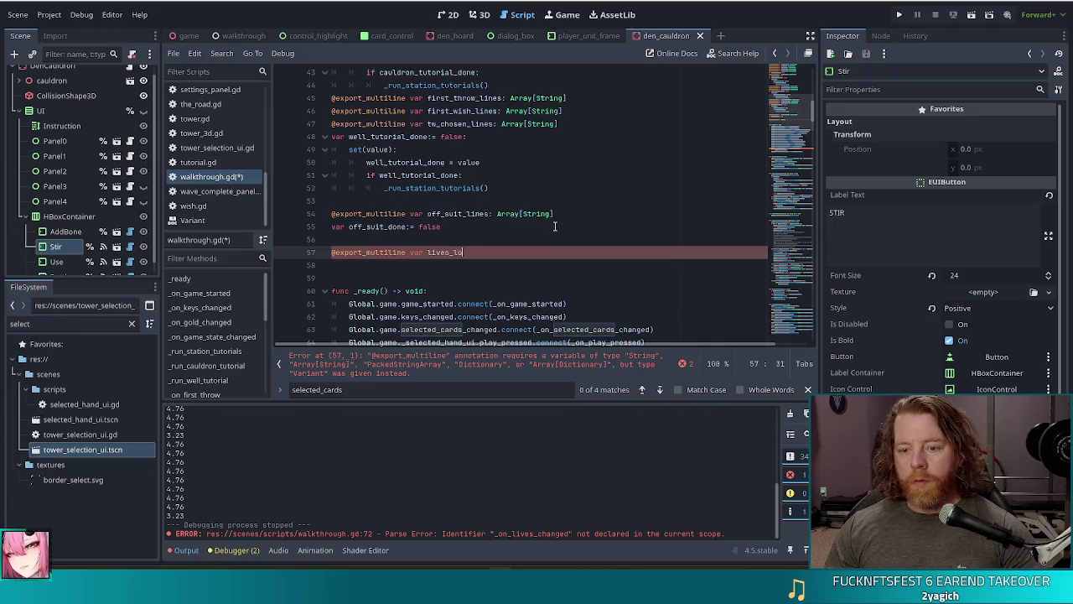
text(st_don)
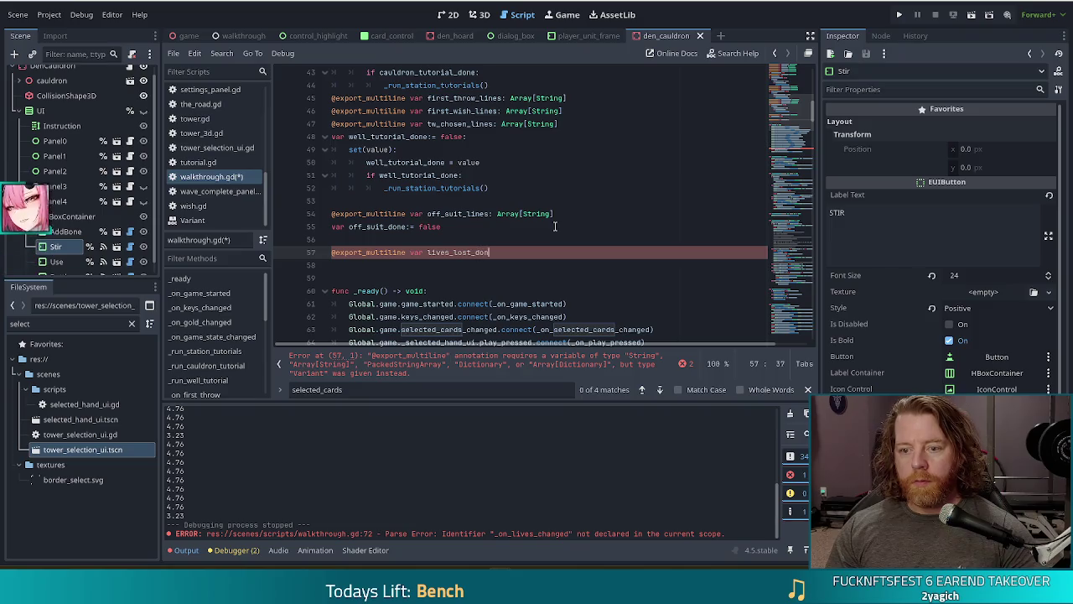
key(BackSpace)
key(BackSpace)
key(BackSpace)
text(lines)
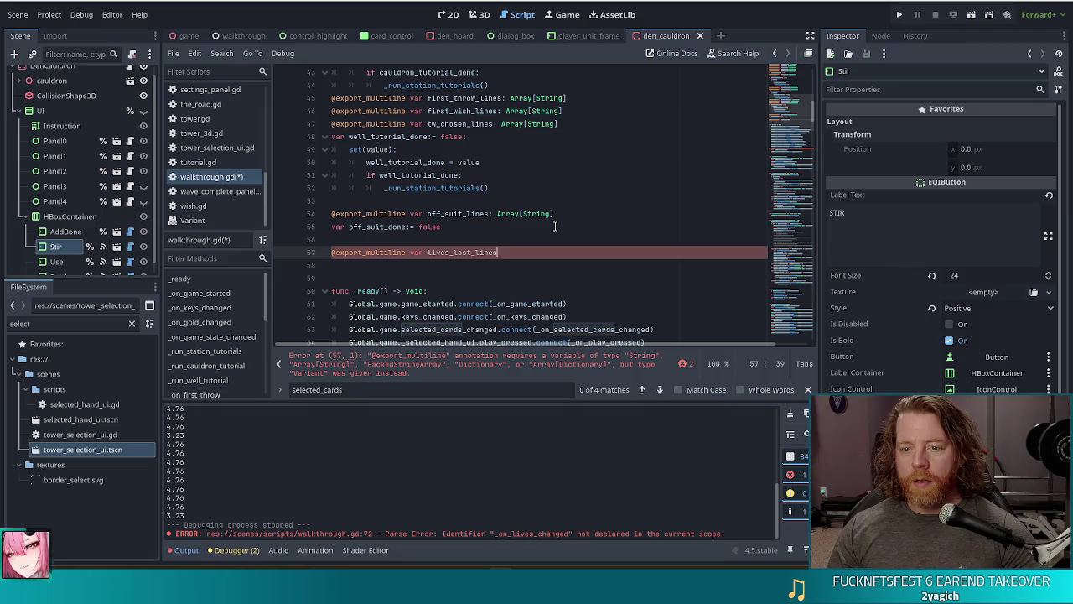
text(: Arra)
text(y[String)
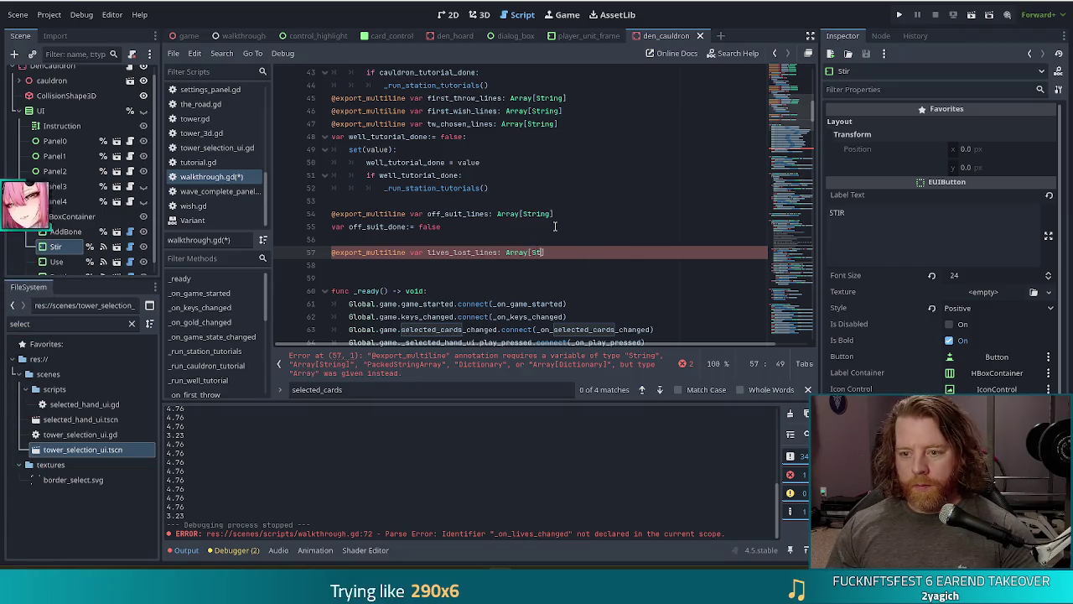
text(])
- Add var lives_lost_done := false beneath it and save the script
key(Return)
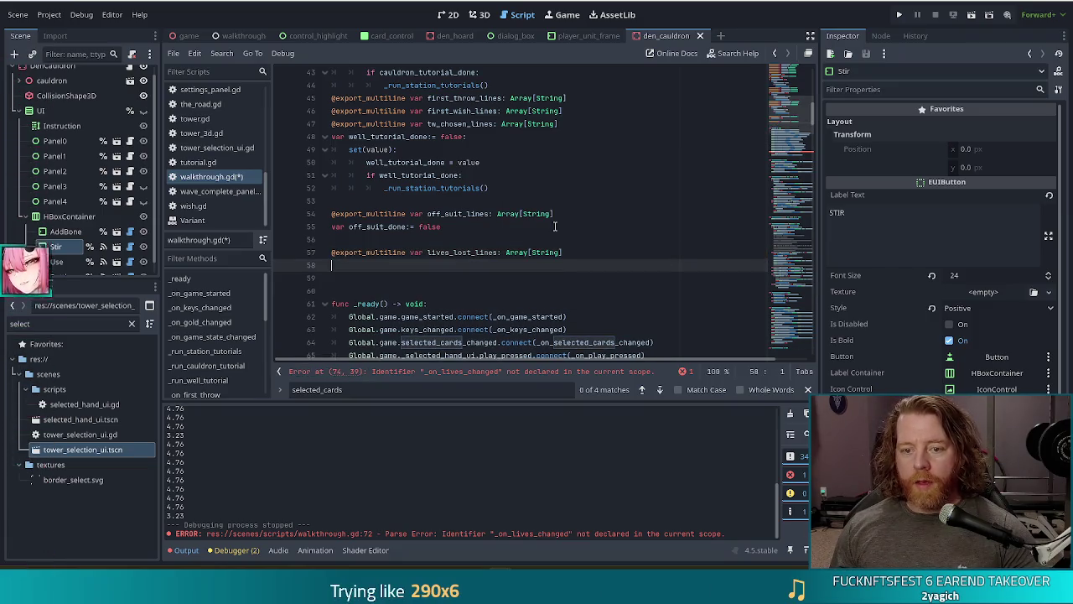
text(var)
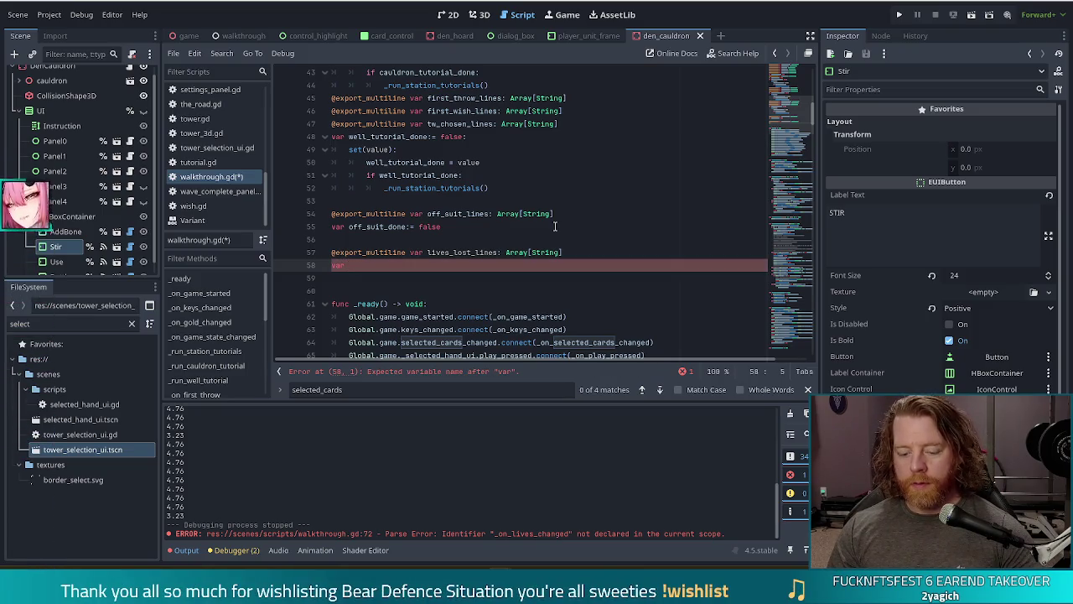
key(BackSpace)
key(BackSpace)
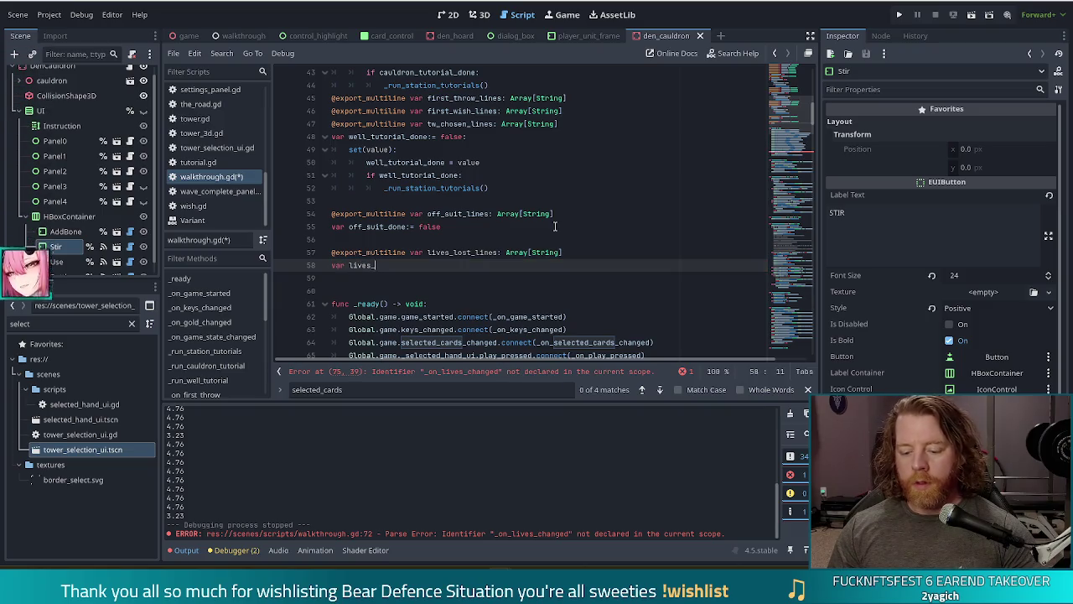
text(lost_done:= false)
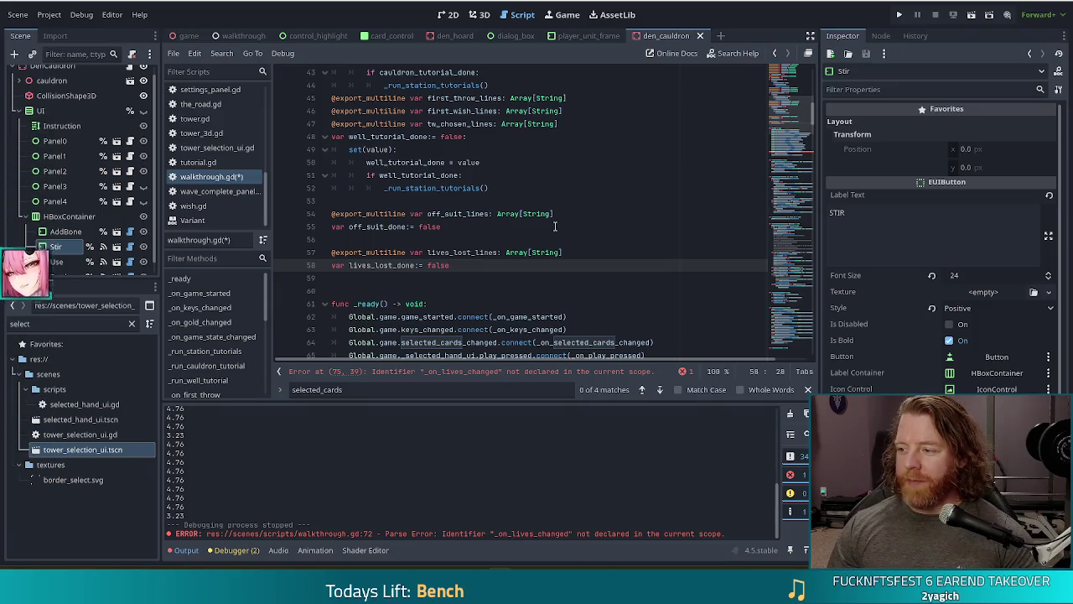
key(ctrl+s)
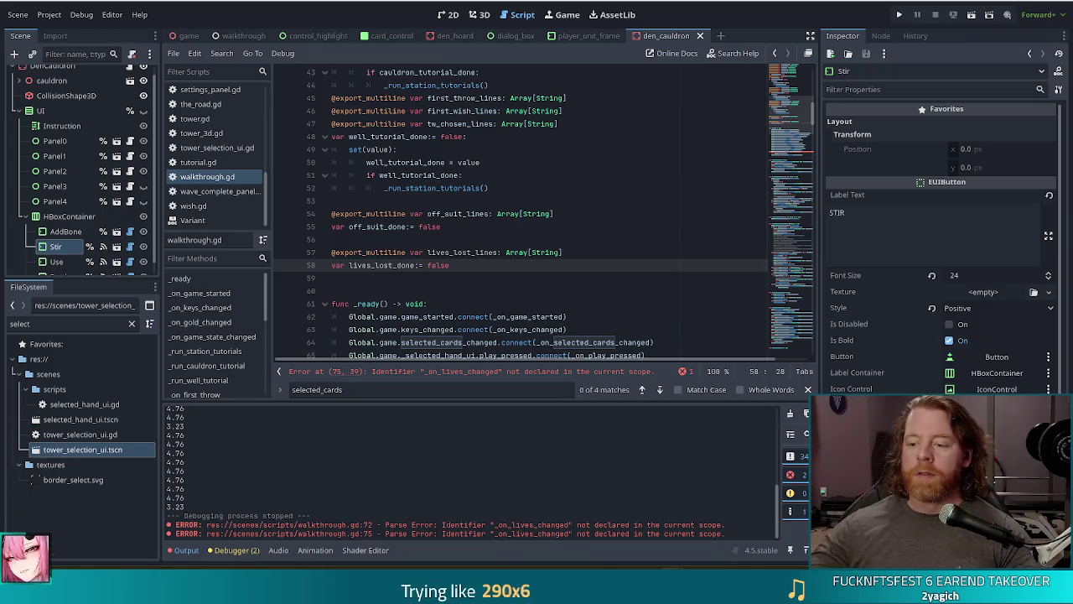
click(513, 280)
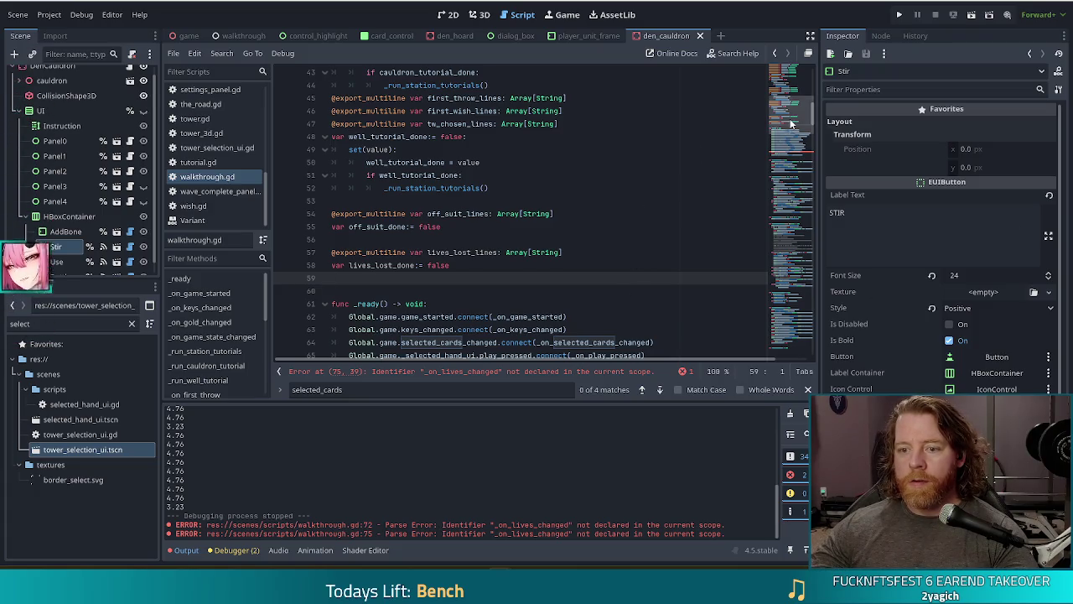
- Add func _on_lives_lost(_current: int, _prev) -> void: at the end of walkthrough.gd
drag(790, 129, 790, 335)
click(448, 338)
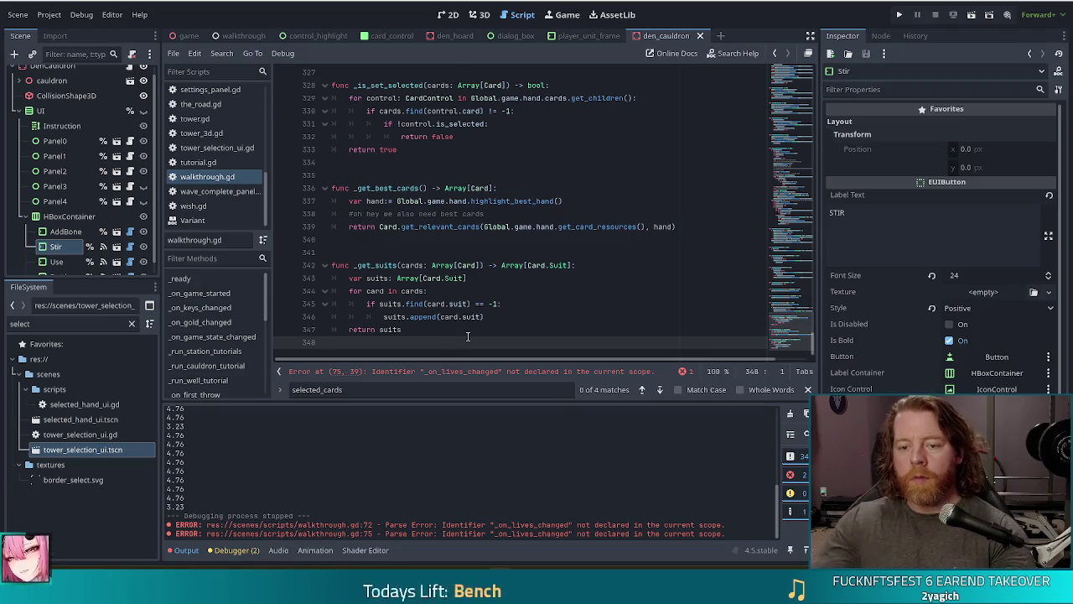
key(Return)
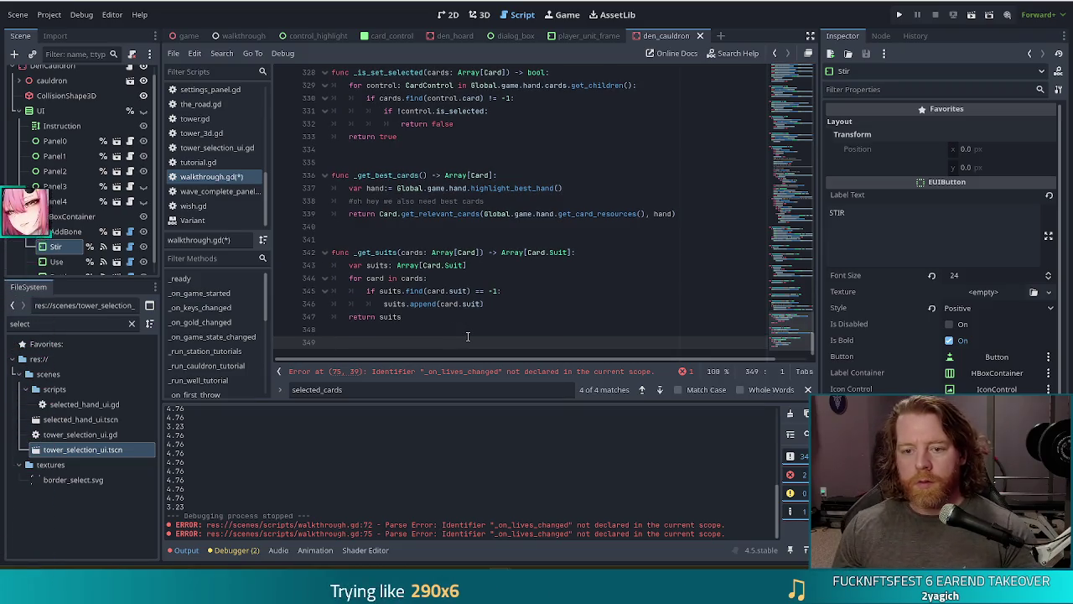
key(Return)
text(func _on_lives_lost)
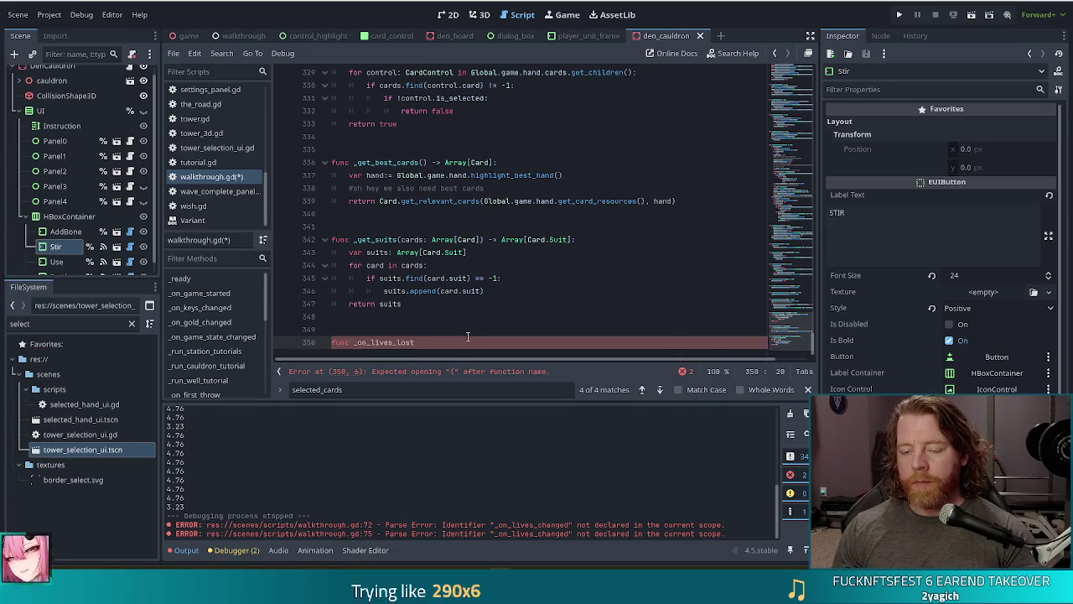
text((_current: int,)
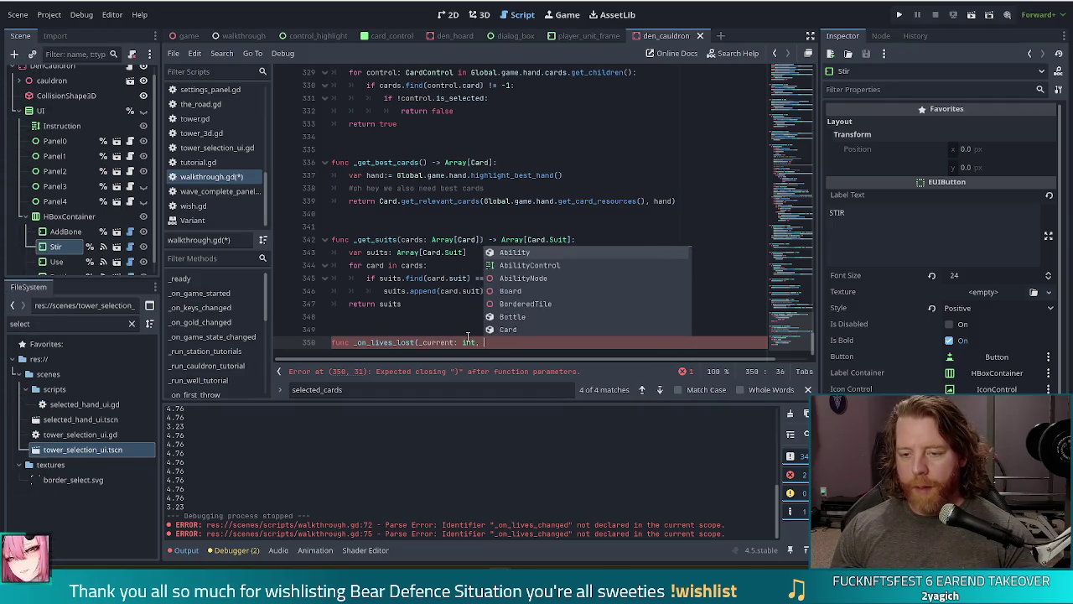
text( _)
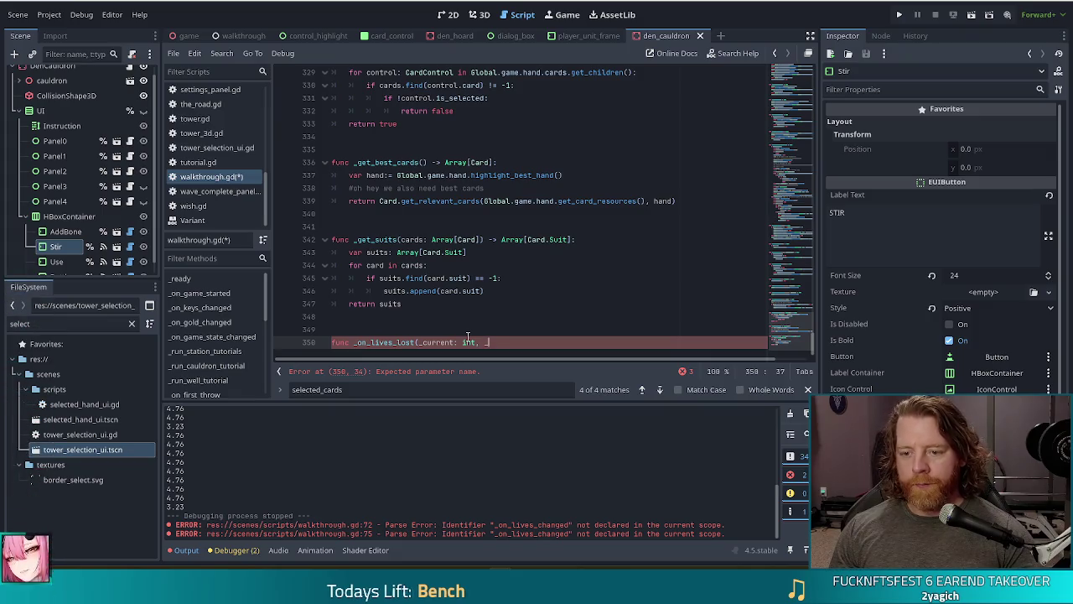
text(prev))
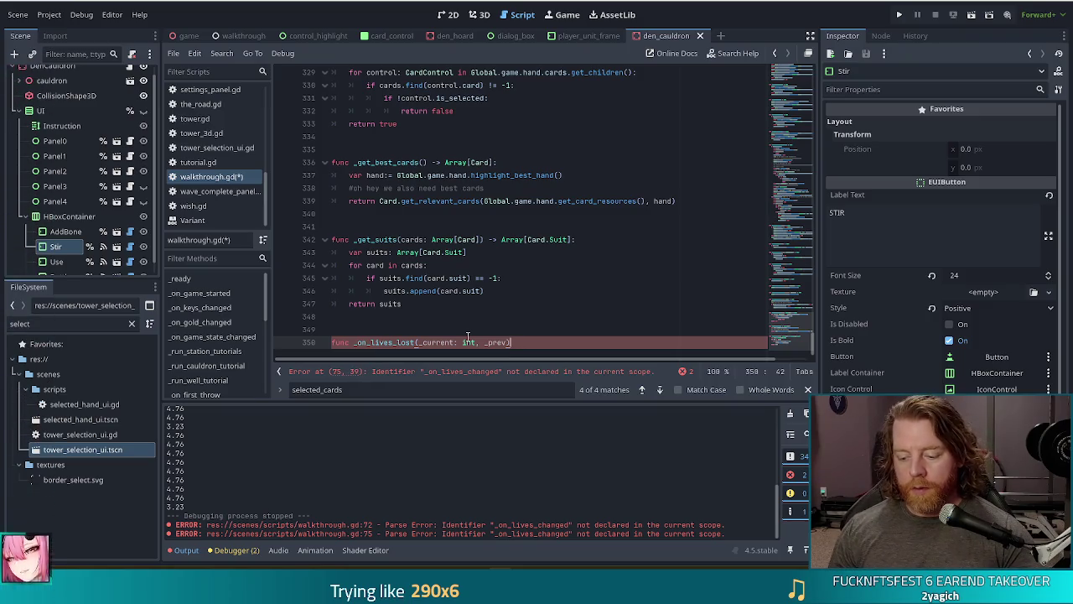
text( -> void:)
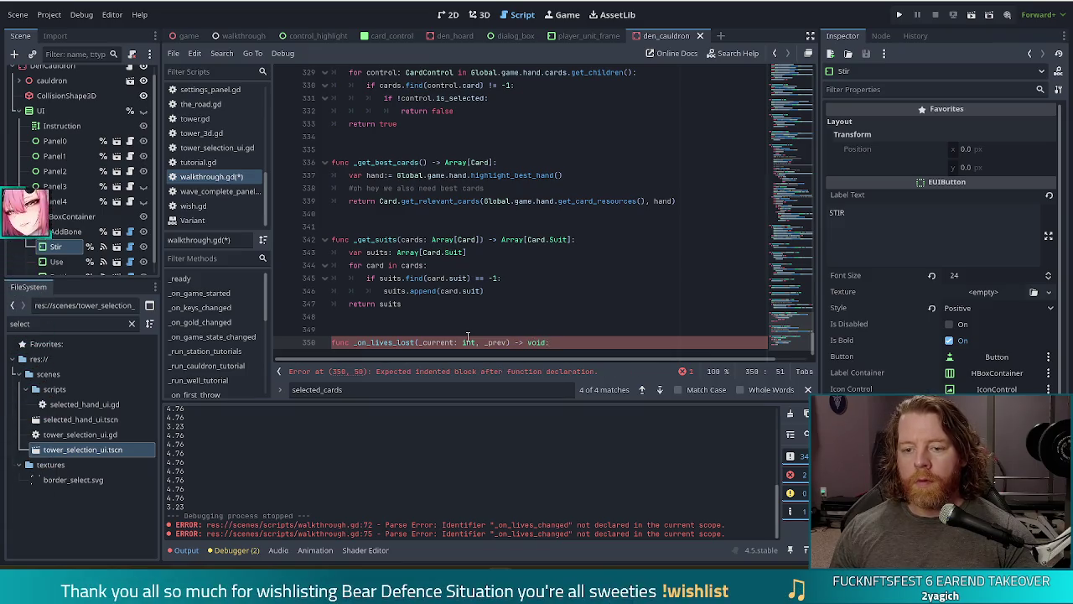
- Give it an if !lives_lost_done: block that sets lives_lost_done = true
key(Return)
text(if )
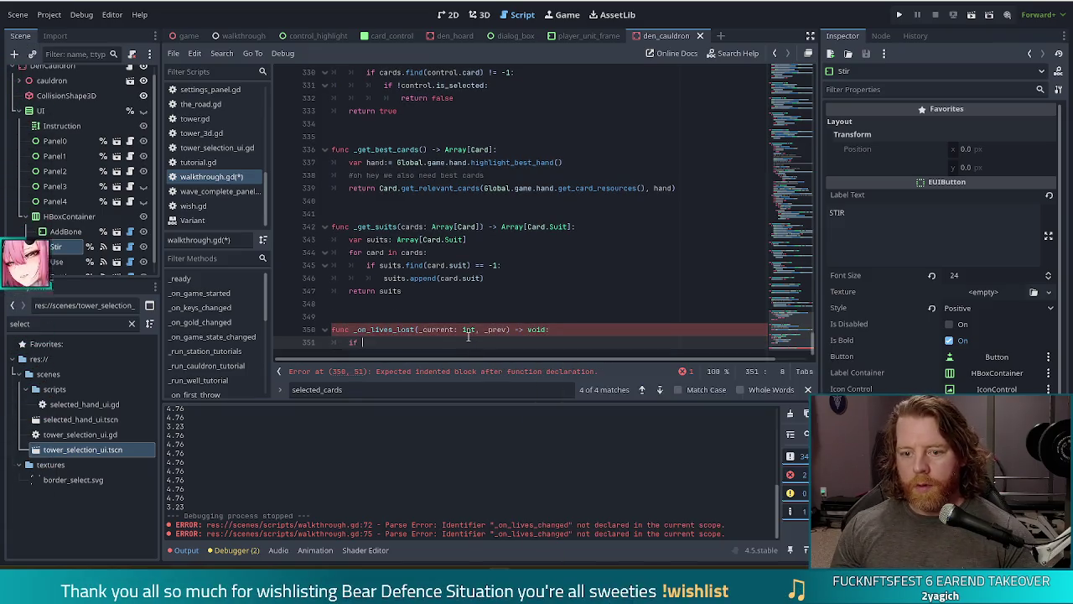
text(!live)
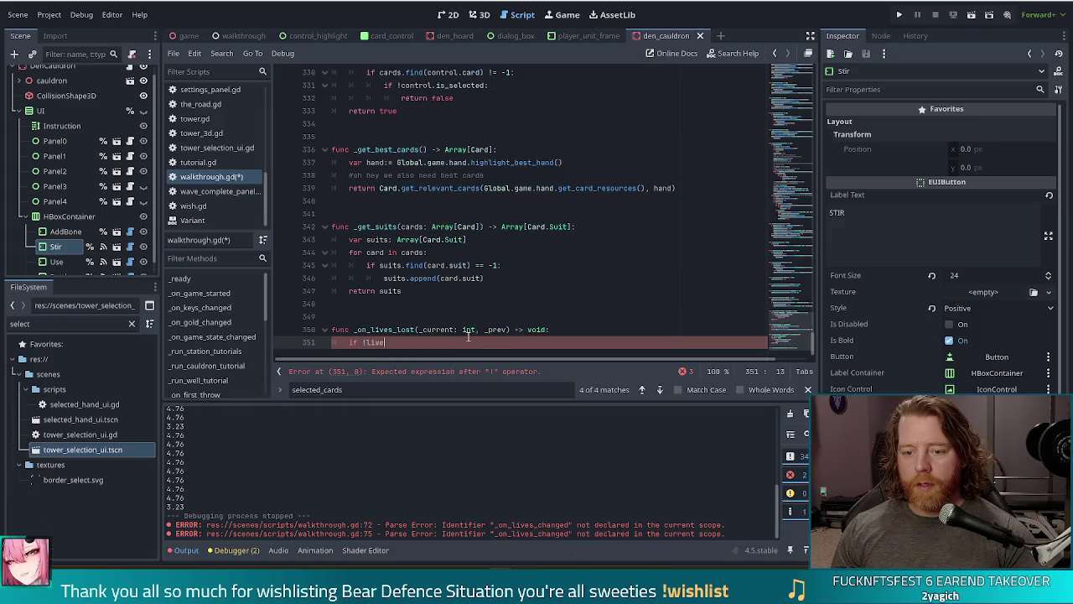
text(s_lost_done:)
key(Return)
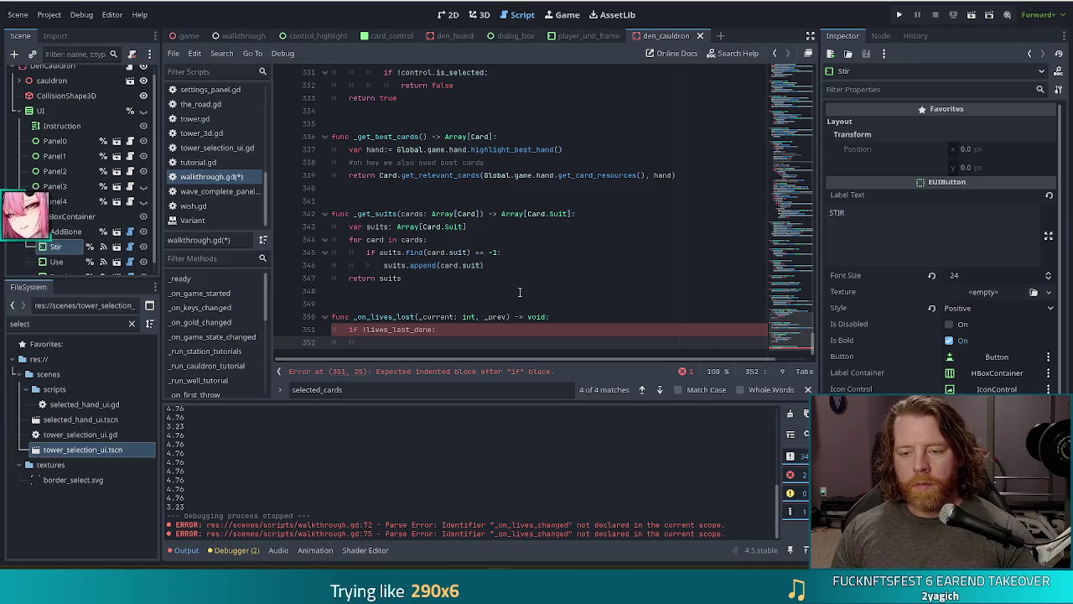
text(lives)
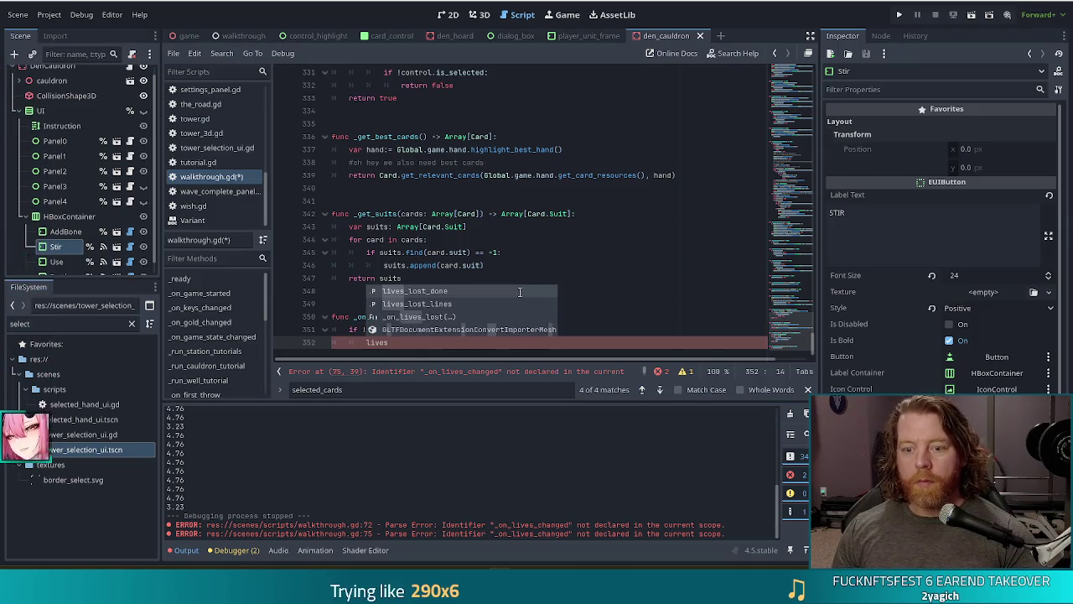
key(Return)
text(tr)
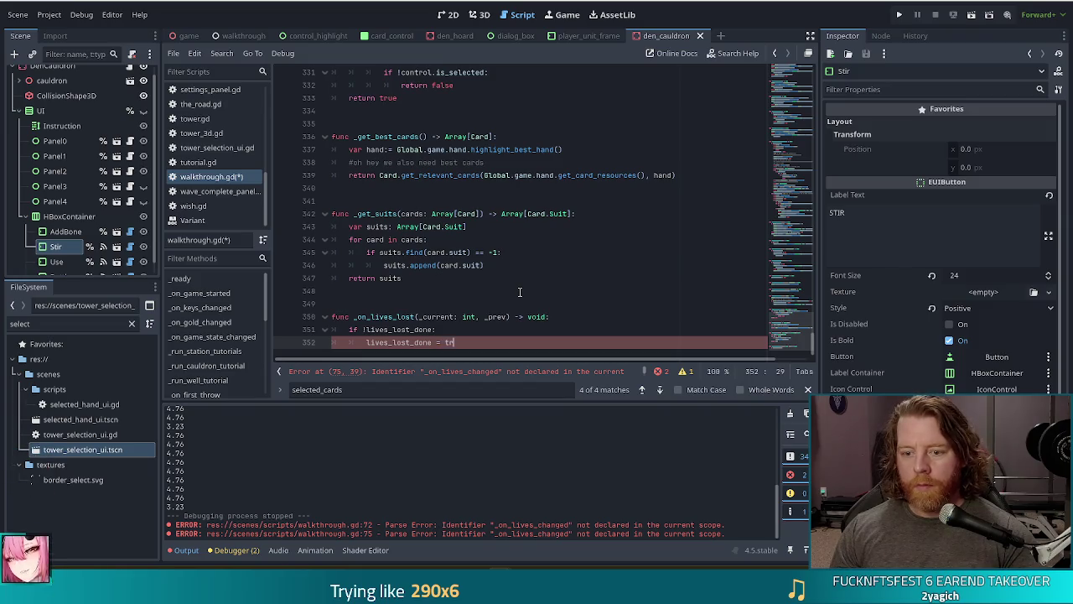
text(ue)
key(ctrl+shift+Return)
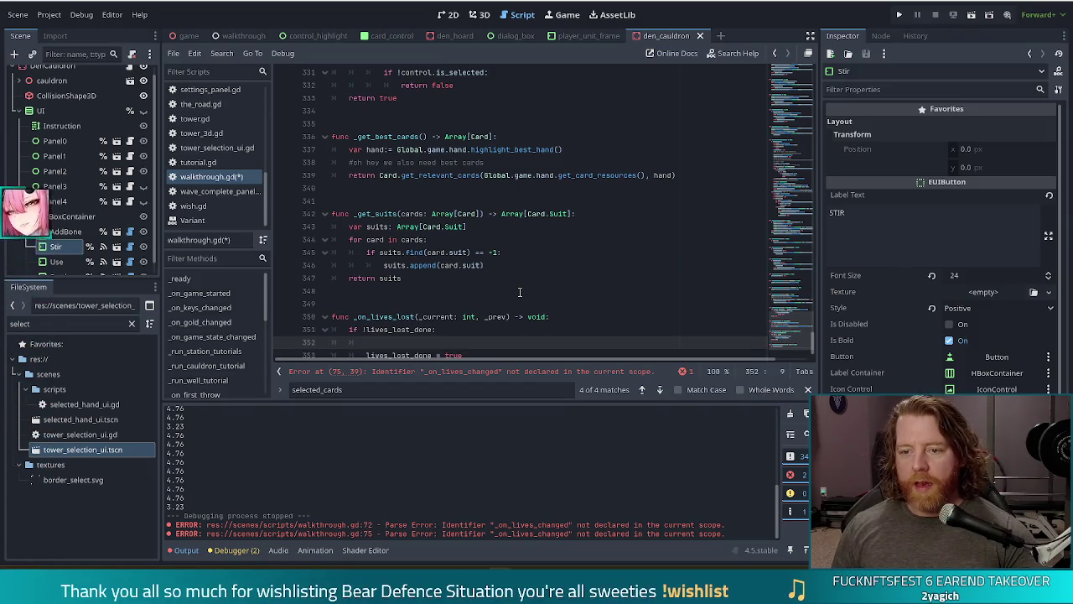
- Reuse the show_tutorial(Vector2(425, 350), ...) line inside the if block with lives_lost_lines, and save
scroll(585, 265, up, 5)
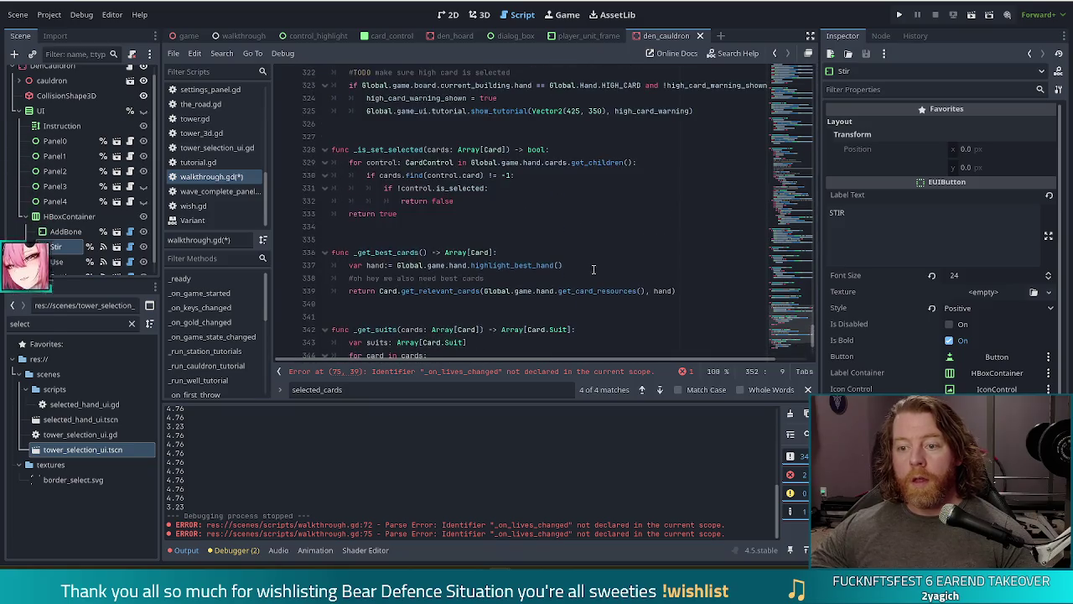
drag(719, 188, 714, 175)
key(ctrl+c)
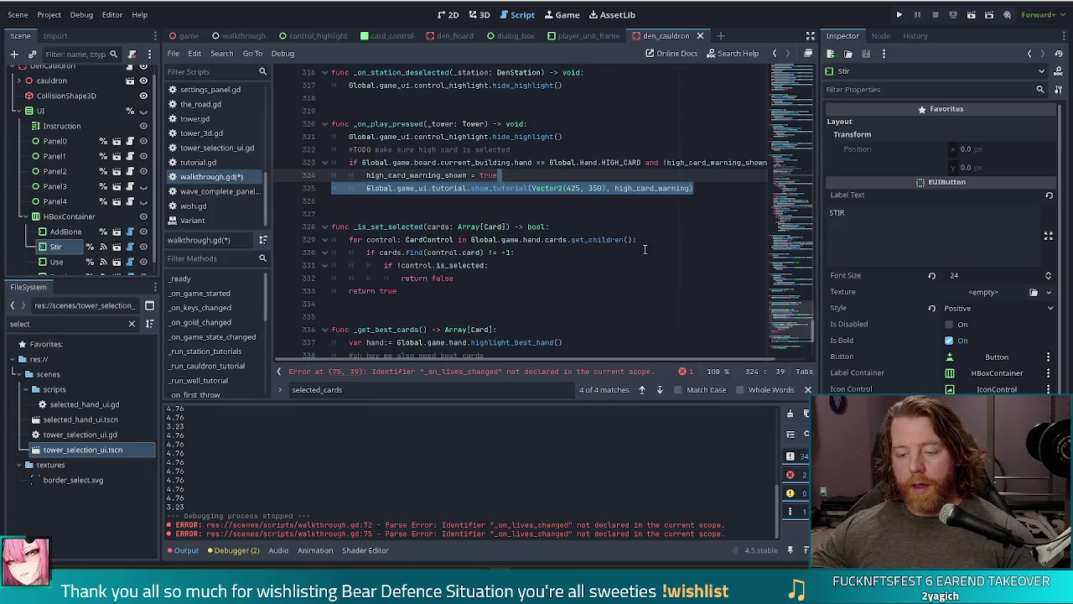
scroll(436, 334, down, 5)
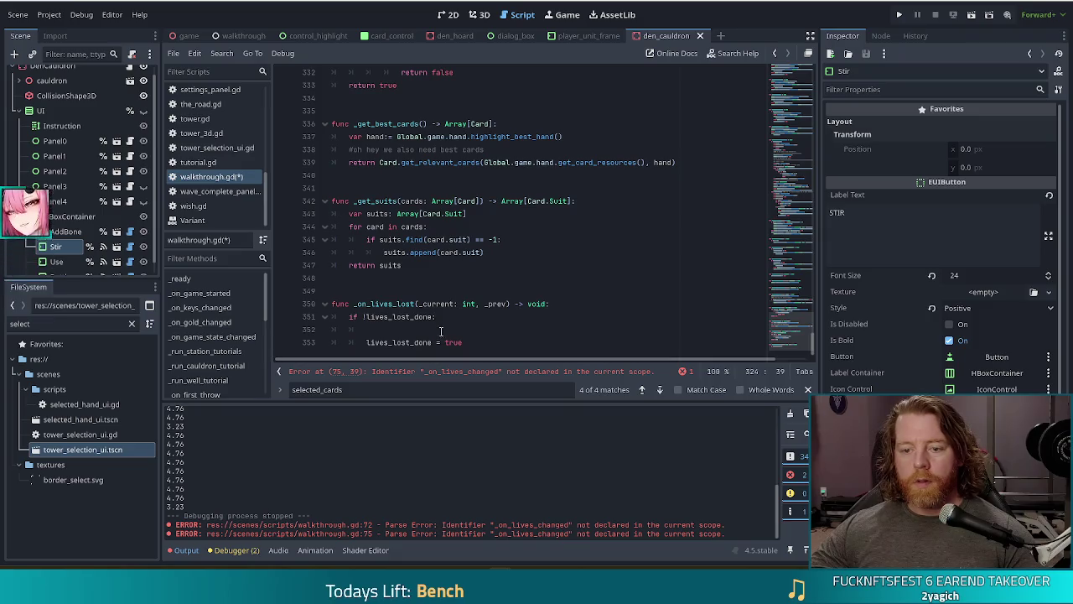
click(436, 334)
key(ctrl+v)
drag(513, 316, 521, 303)
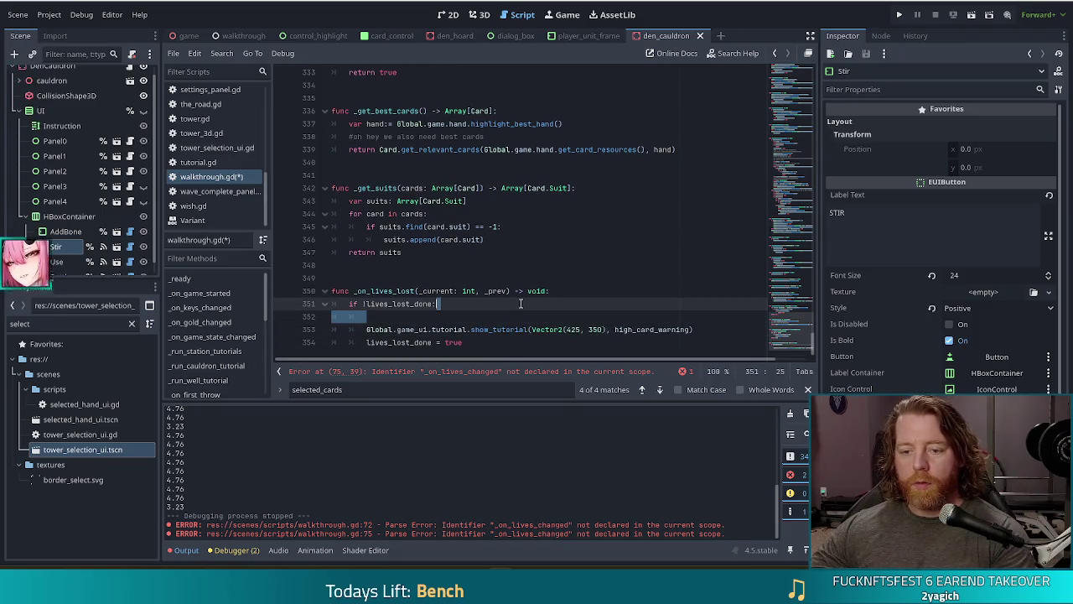
key(BackSpace)
double_click(654, 316)
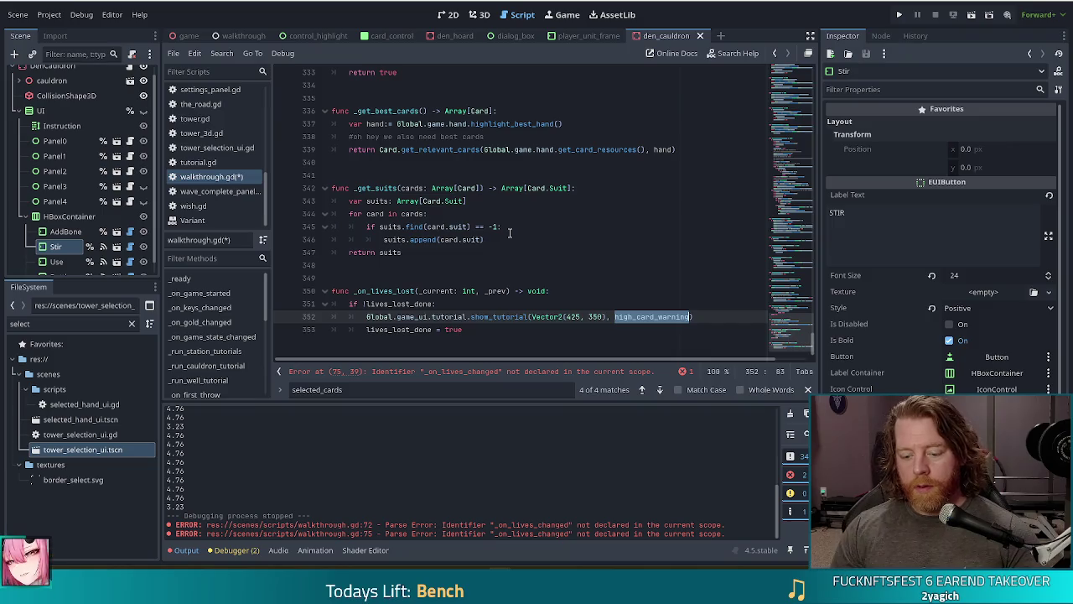
text(lives_lost_lines)
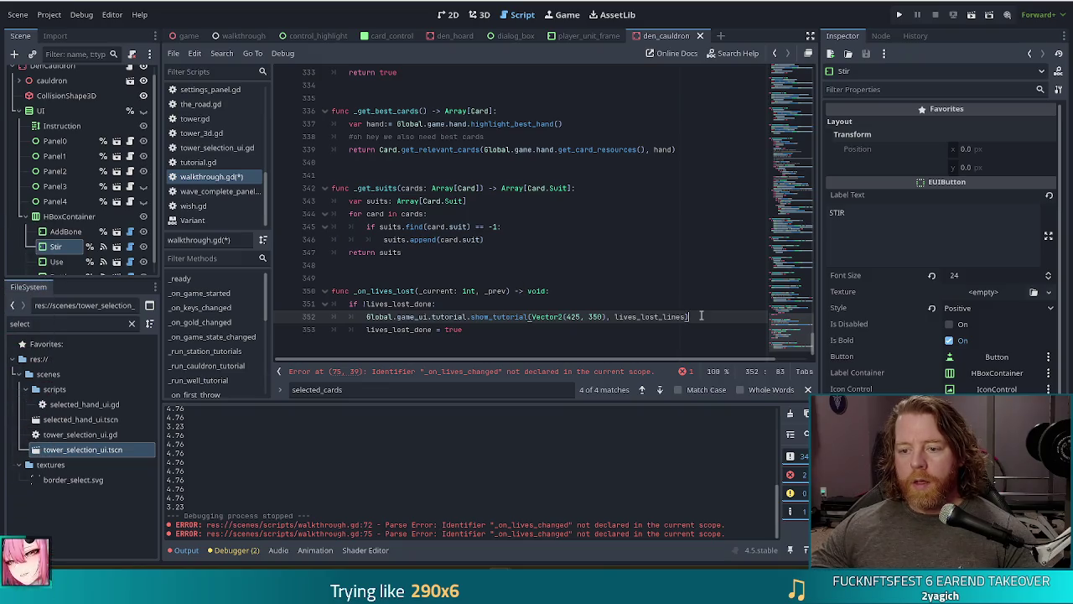
key(ctrl+s)
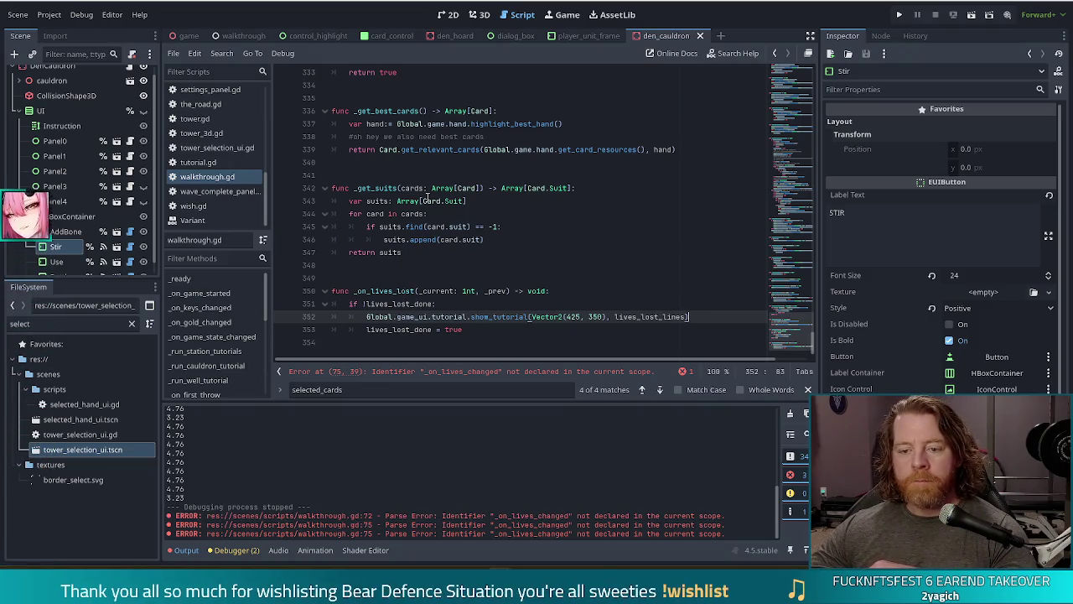
key(Up)
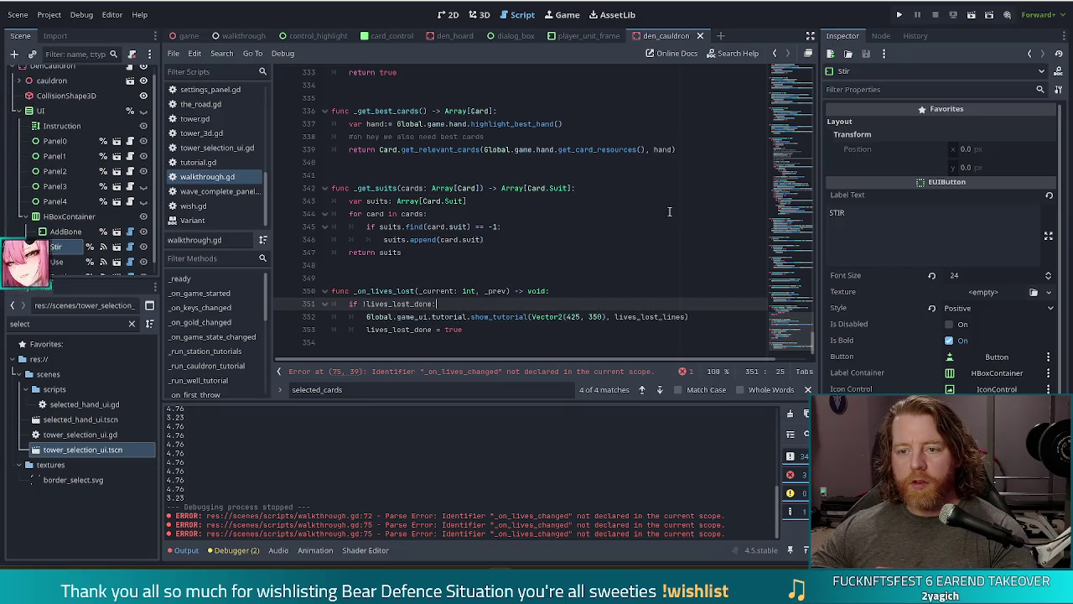
- Search the script for 'control' and select the show_highlight call on line 87
scroll(667, 215, up, 5)
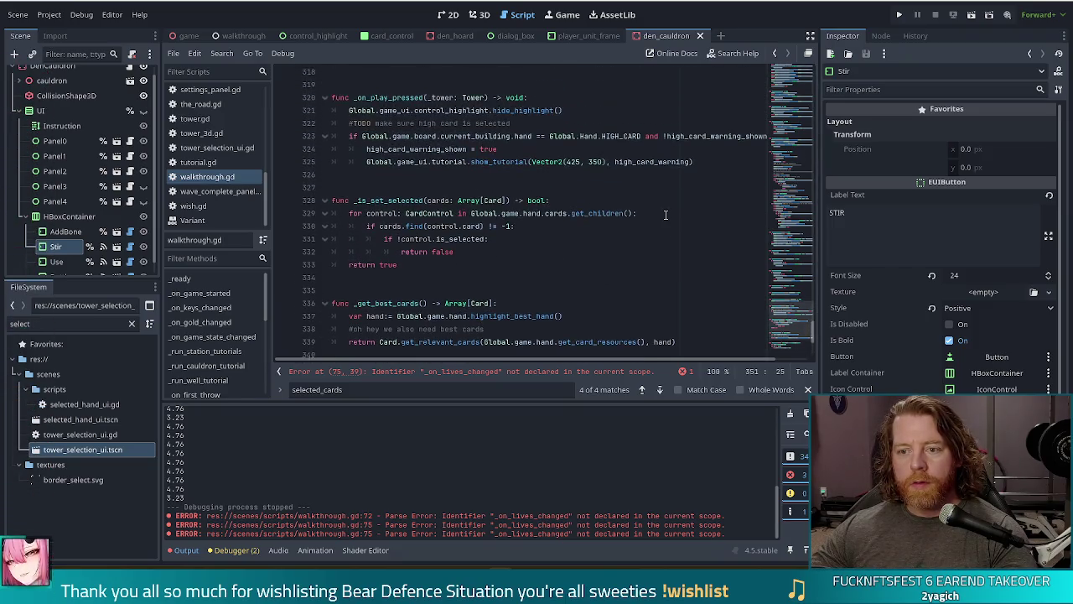
scroll(667, 216, up, 2)
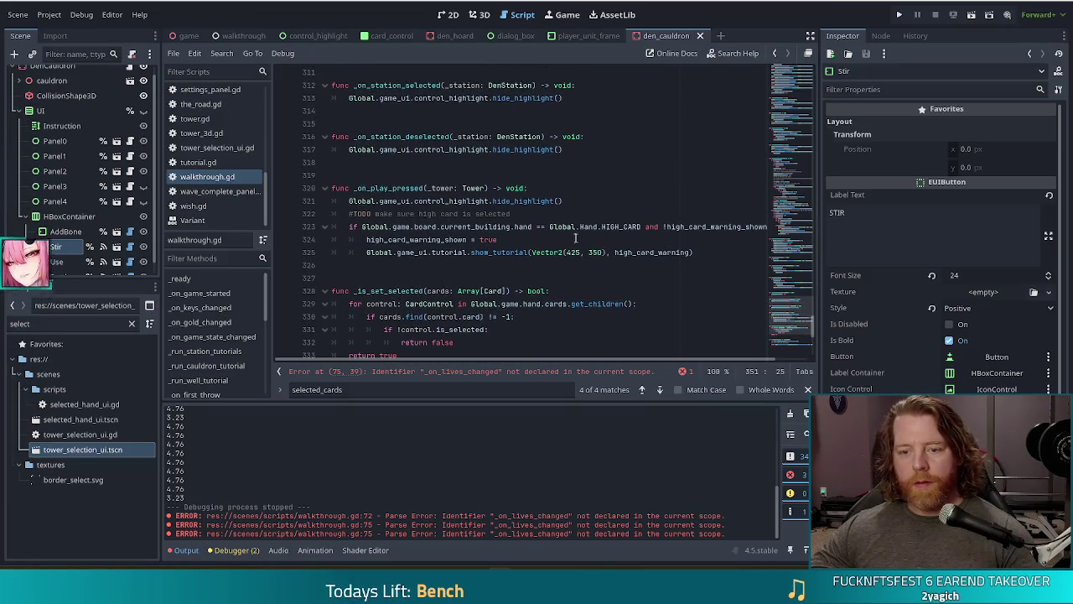
key(ctrl+f)
text(control)
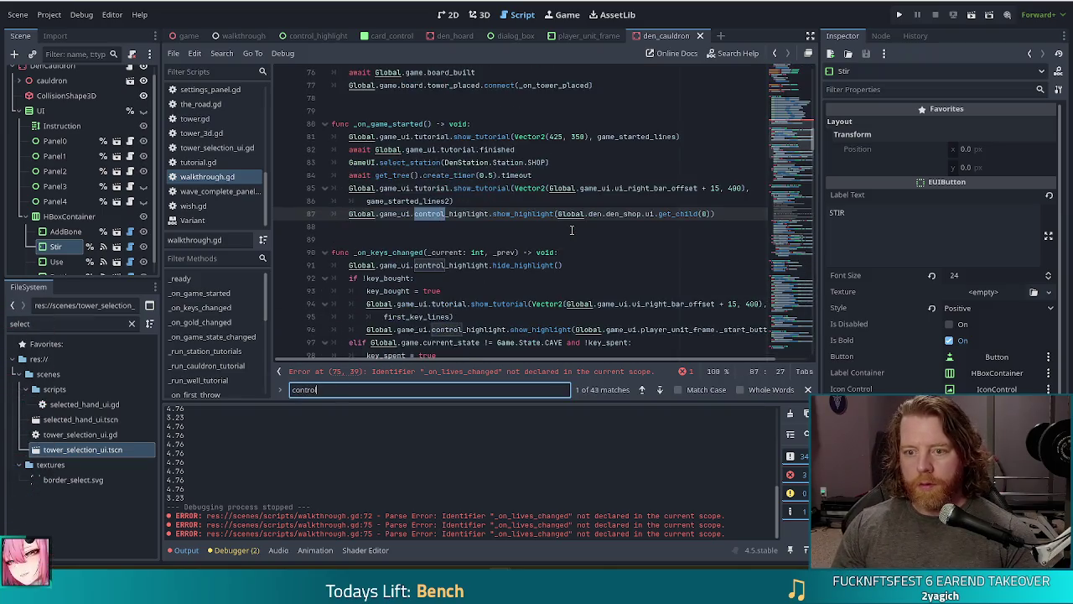
drag(714, 213, 454, 201)
key(ctrl+c)
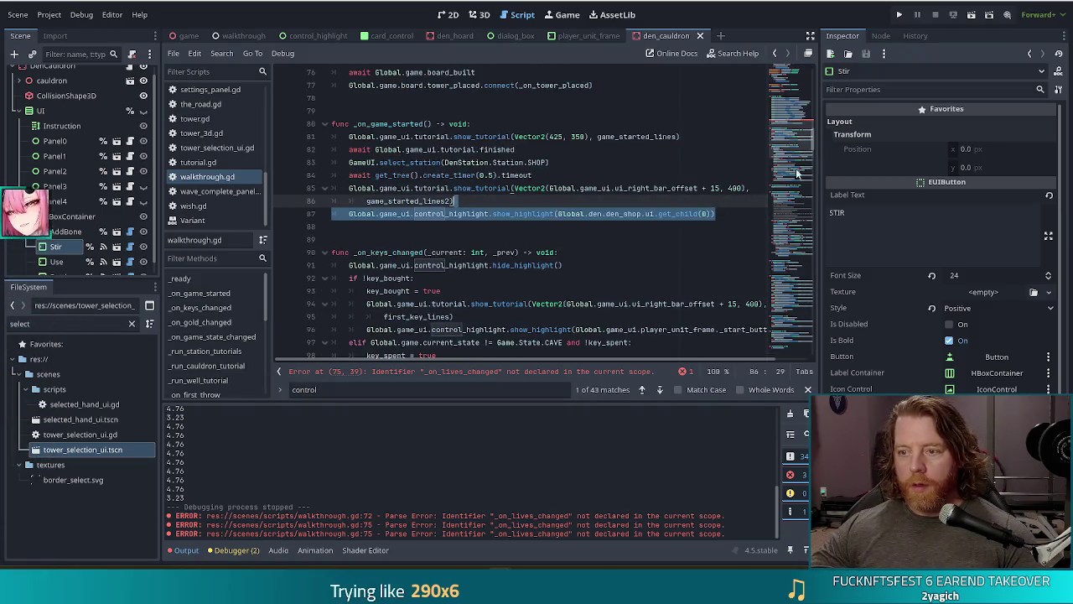
- Rename the _on_lives_lost handler to _on_lives_changed and save
drag(790, 179, 791, 340)
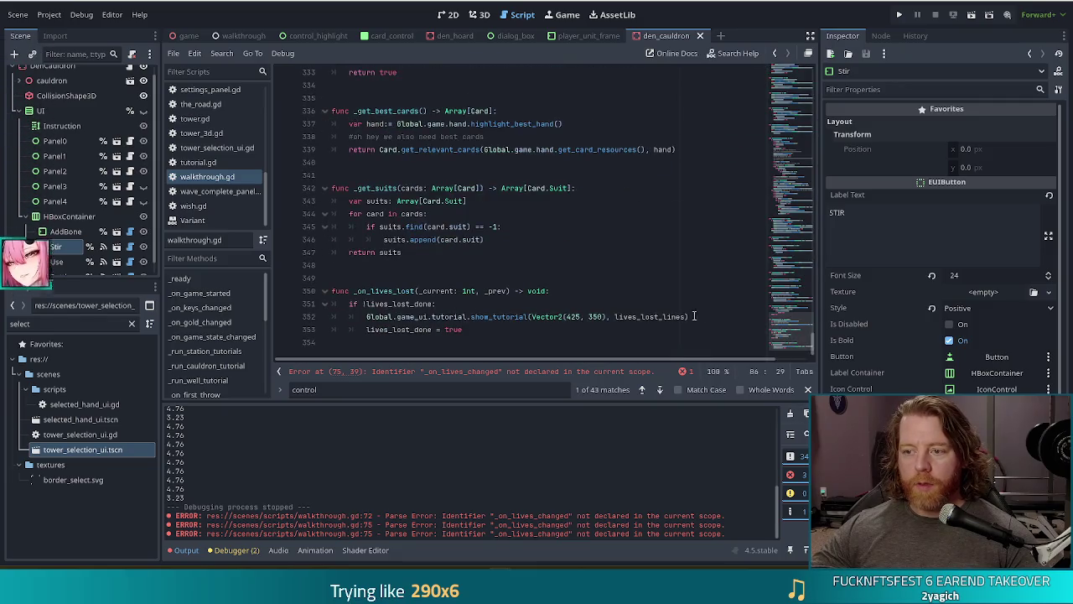
click(782, 121)
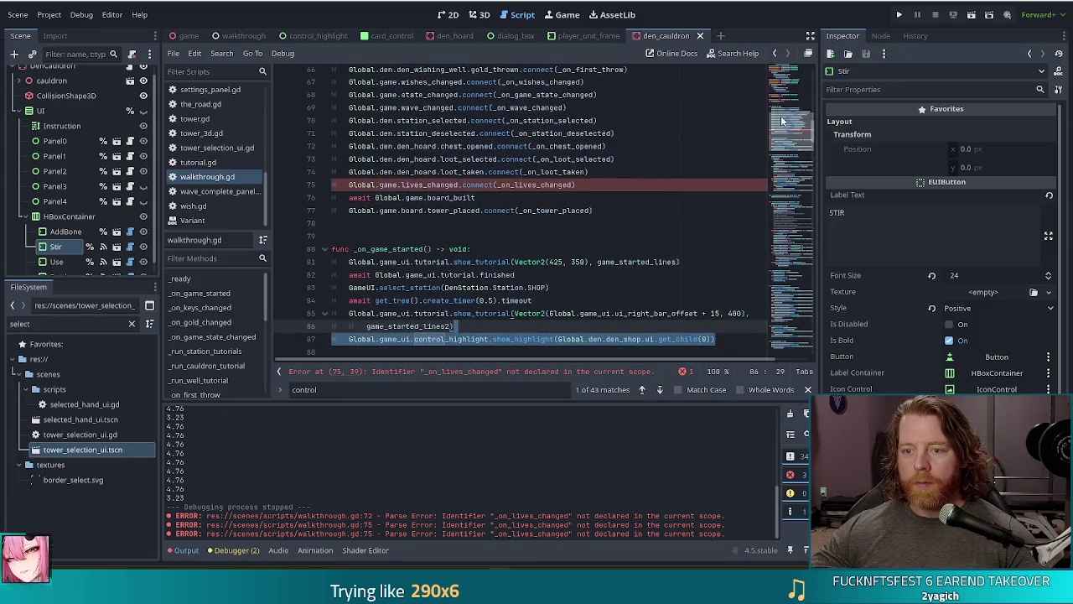
drag(782, 122, 784, 340)
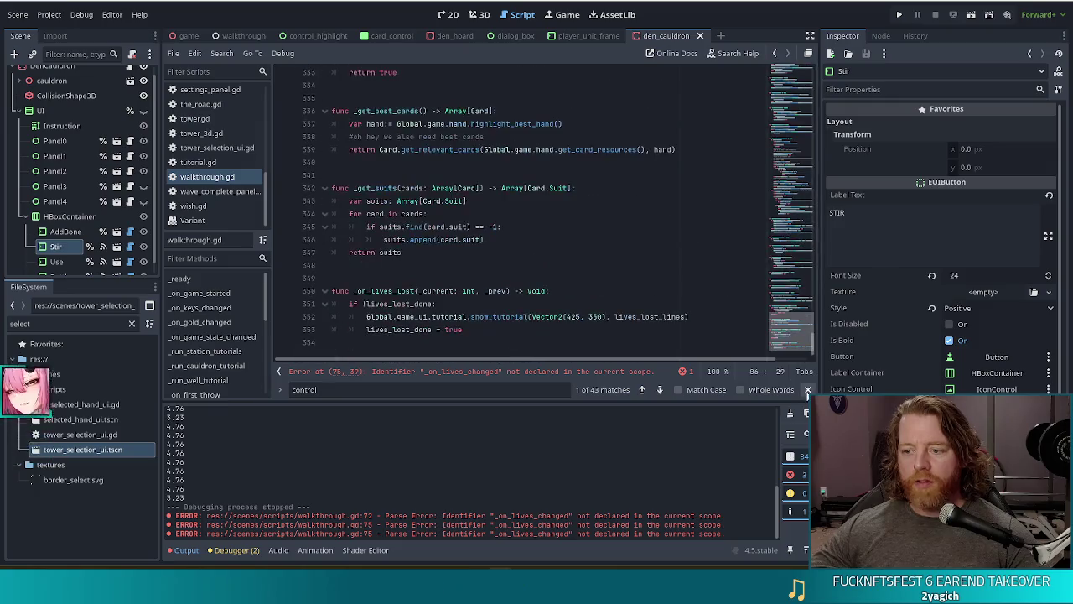
click(419, 291)
key(BackSpace)
key(BackSpace)
key(BackSpace)
text(changed)
key(ctrl+s)
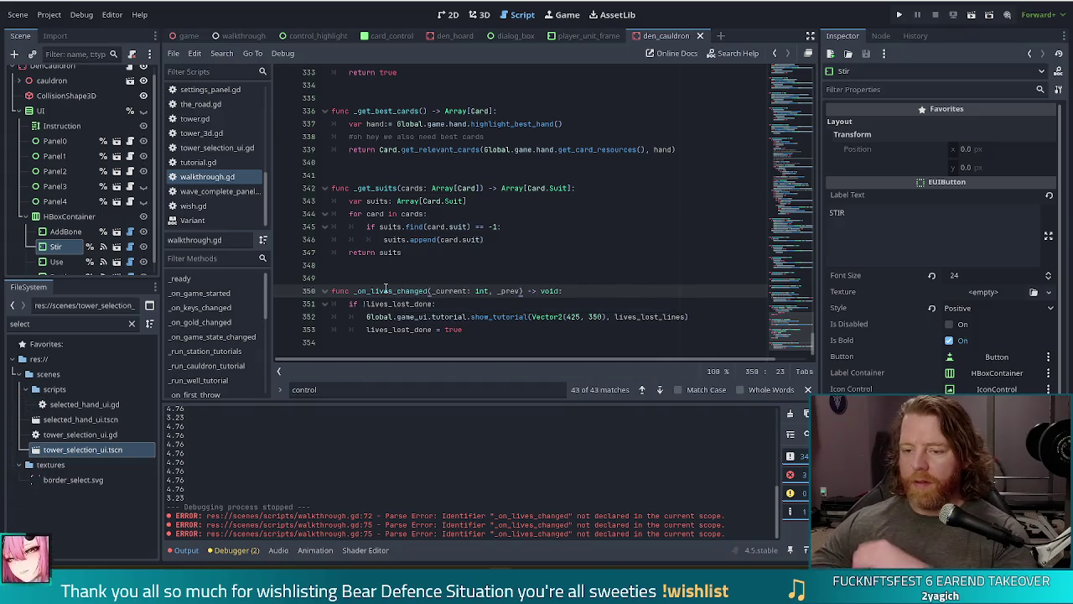
- Paste the show_highlight call into _on_lives_changed before show_tutorial, indented to match
click(519, 328)
click(561, 305)
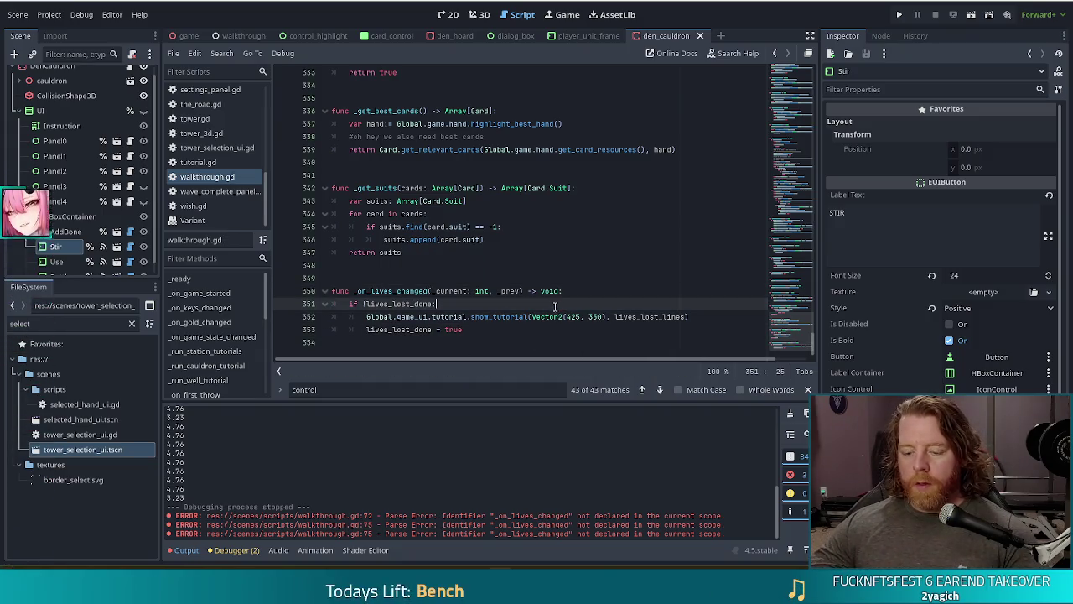
key(ctrl+v)
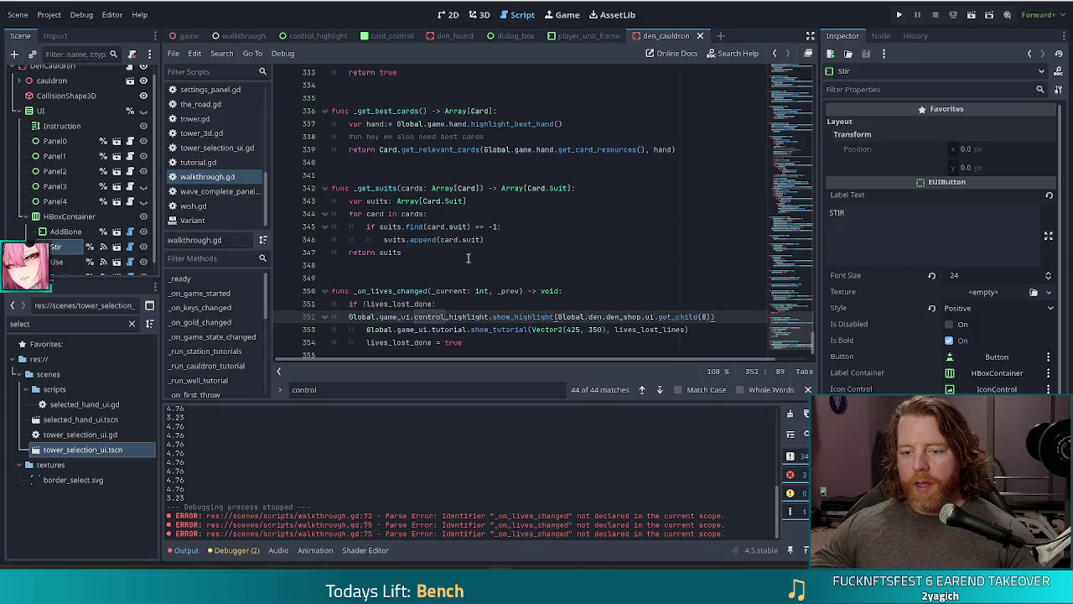
click(353, 318)
key(Tab)
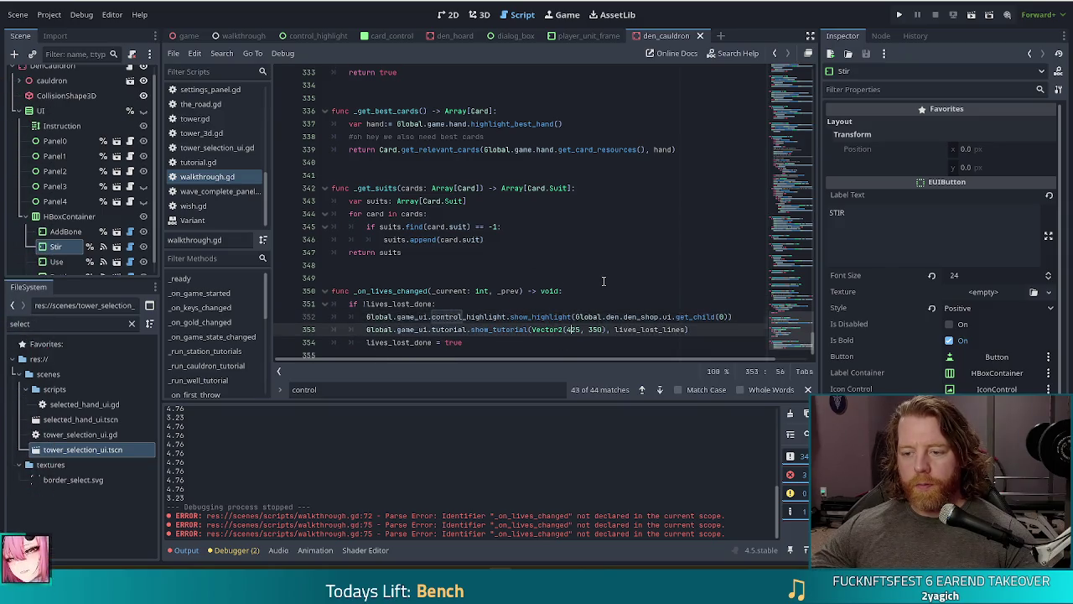
click(697, 318)
- Add 'await Global.game_ui.tutorial.finished' after the show_tutorial call
click(711, 317)
key(Return)
text(await)
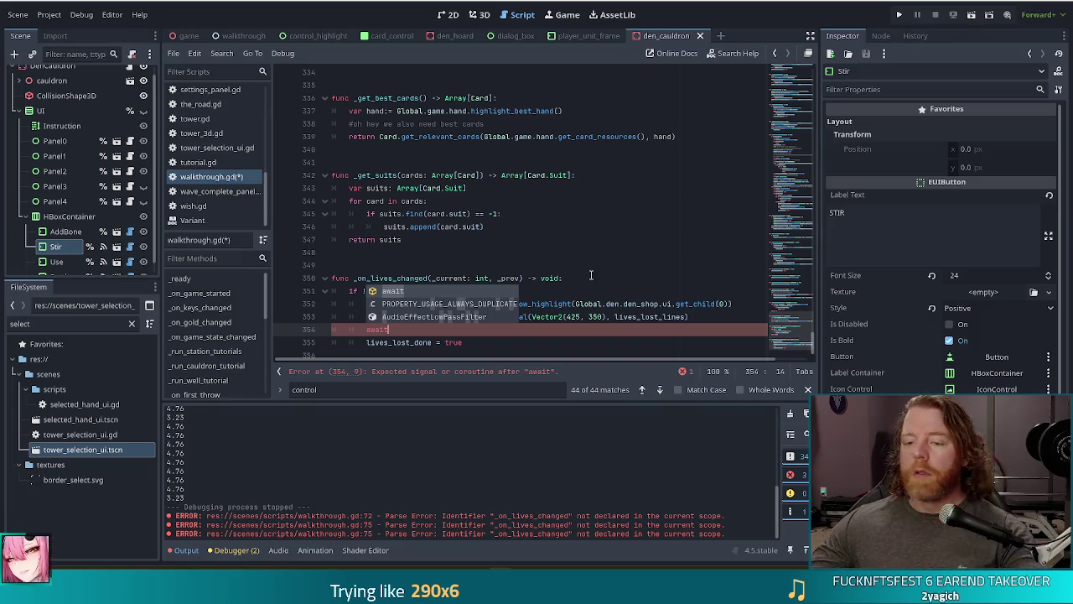
click(372, 303)
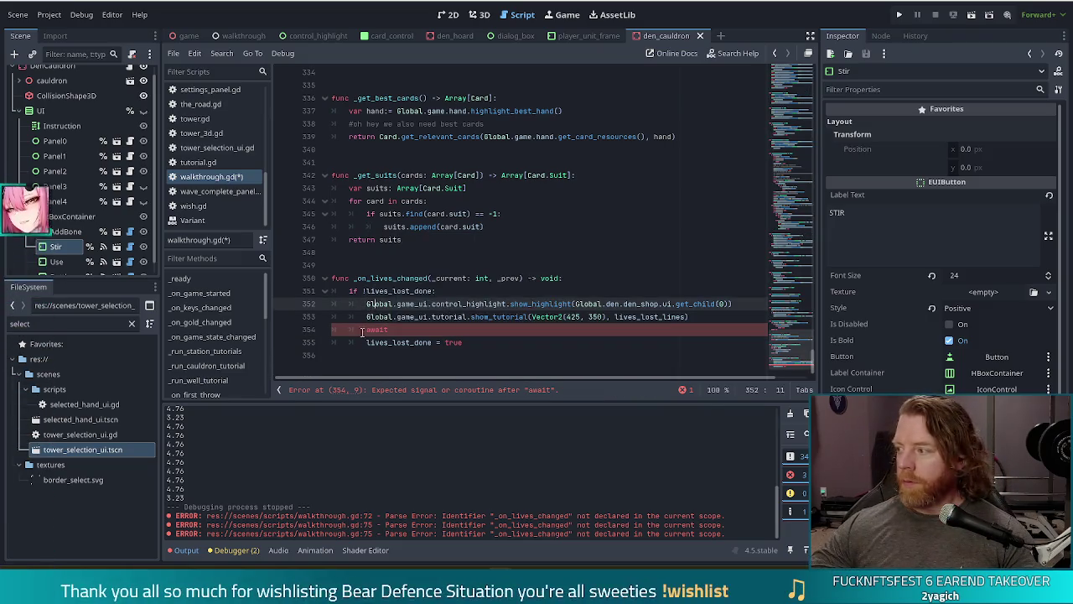
drag(366, 317, 529, 317)
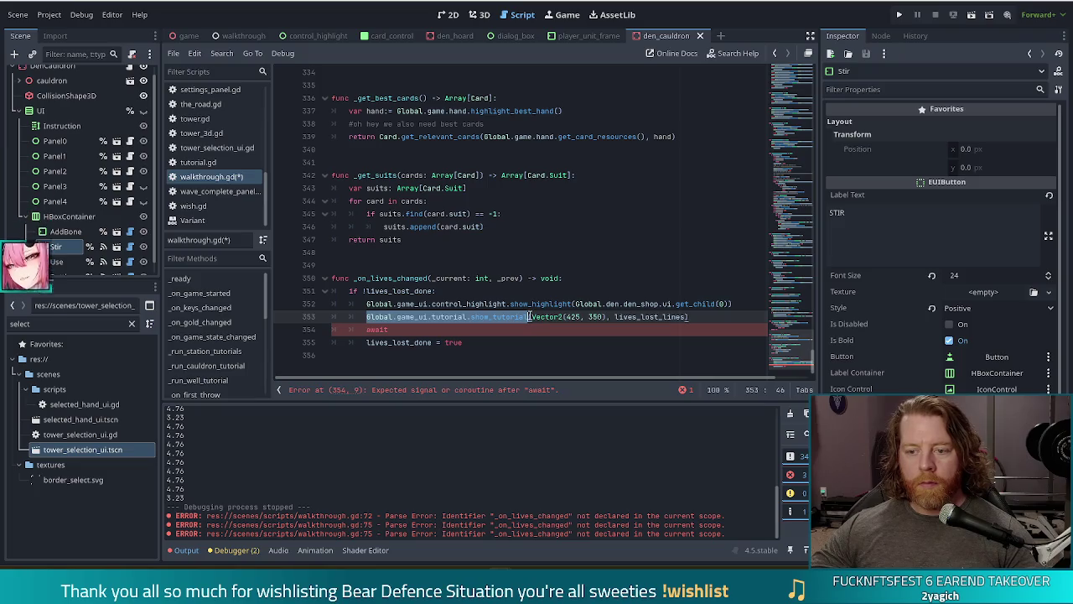
key(ctrl+c)
click(464, 329)
key(ctrl+v)
key(ctrl+BackSpace)
text(f)
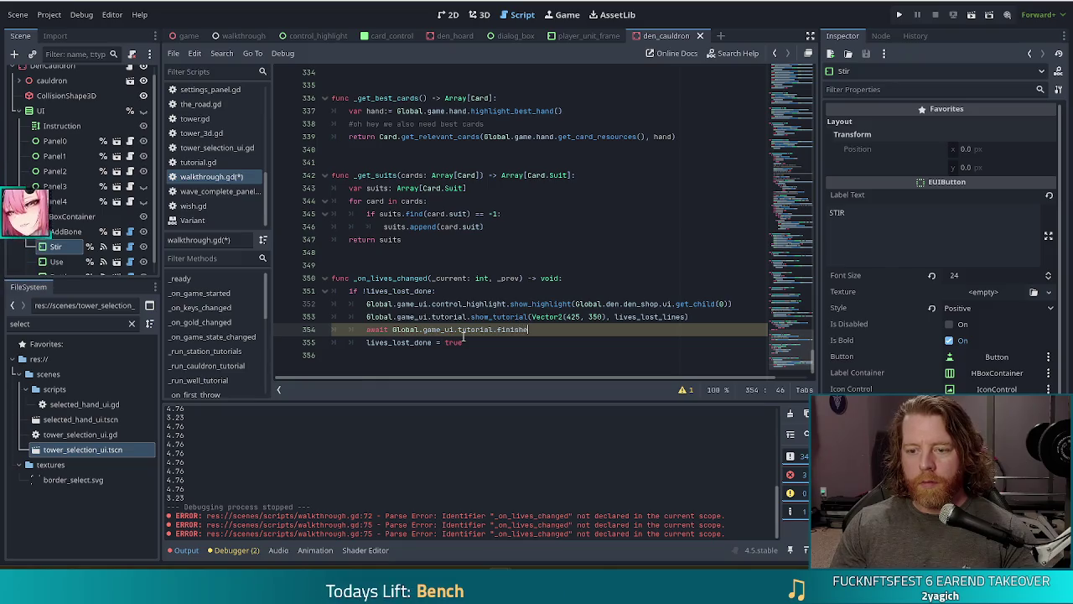
text(inished)
key(ctrl+v)
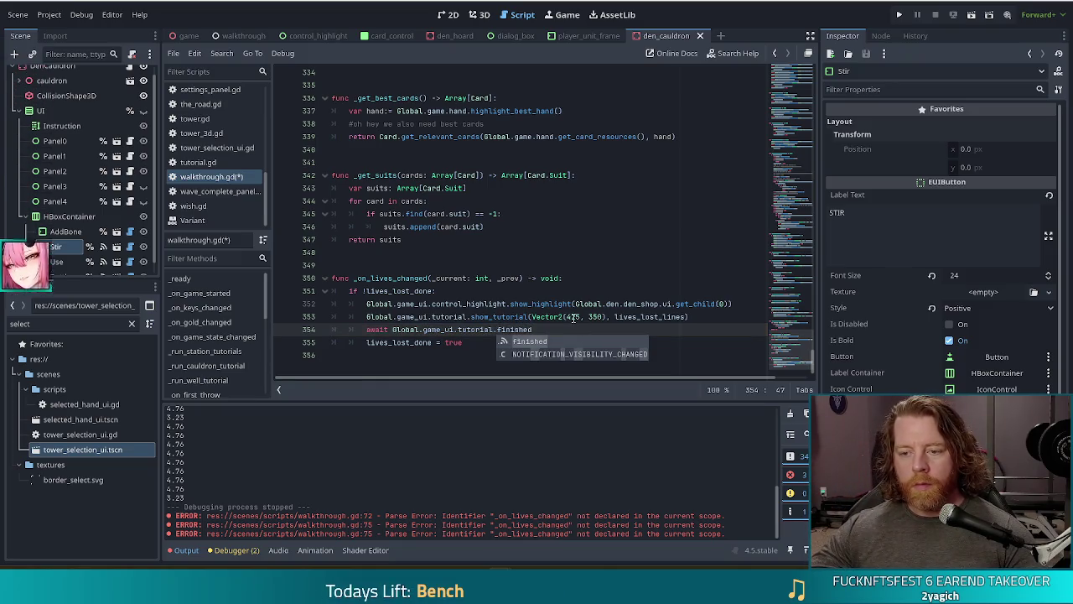
key(ctrl+z)
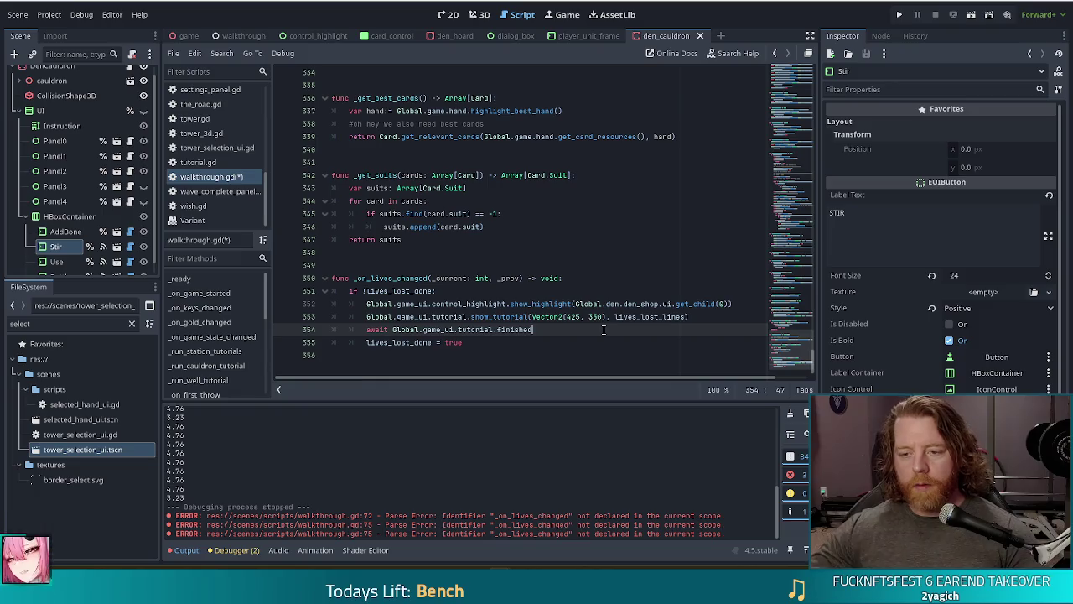
- Add a hide_highlight() call after the await line
drag(734, 305, 366, 303)
key(ctrl+c)
click(537, 330)
key(Return)
key(ctrl+v)
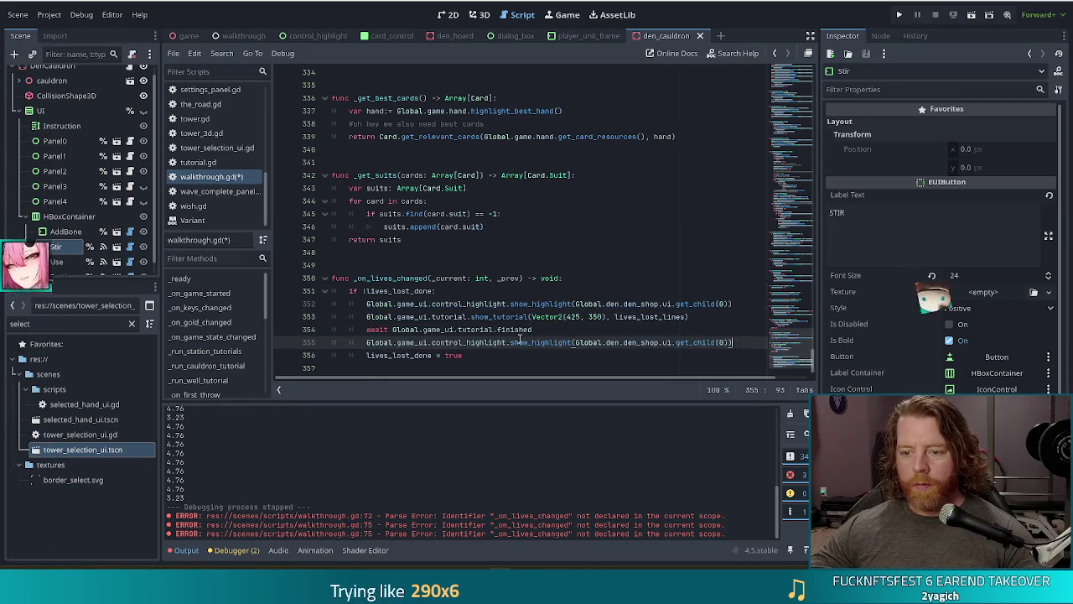
drag(732, 343, 510, 343)
key(BackSpace)
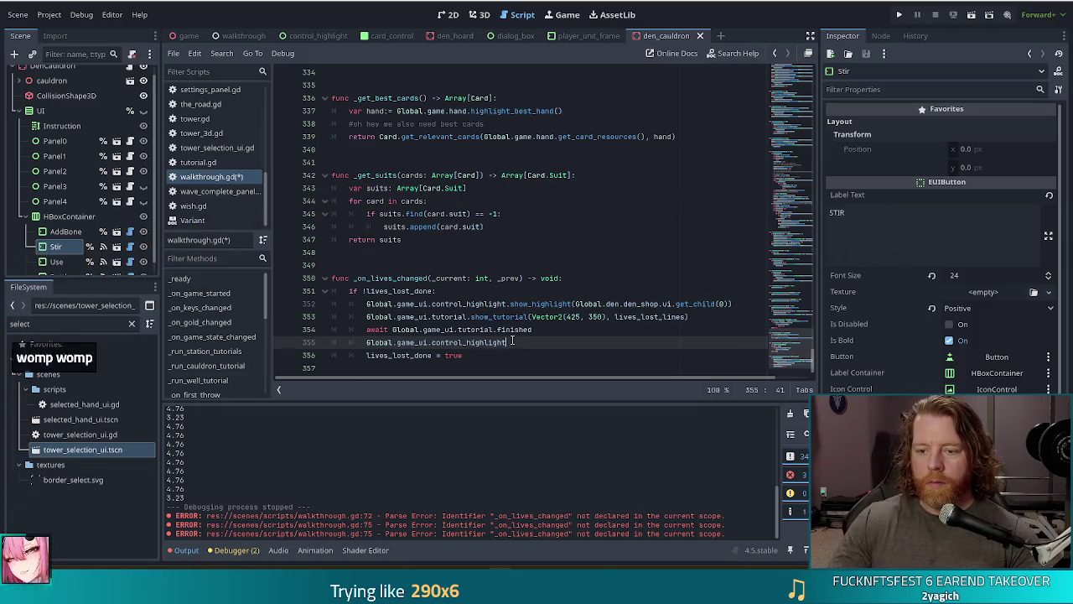
text(hi)
key(Return)
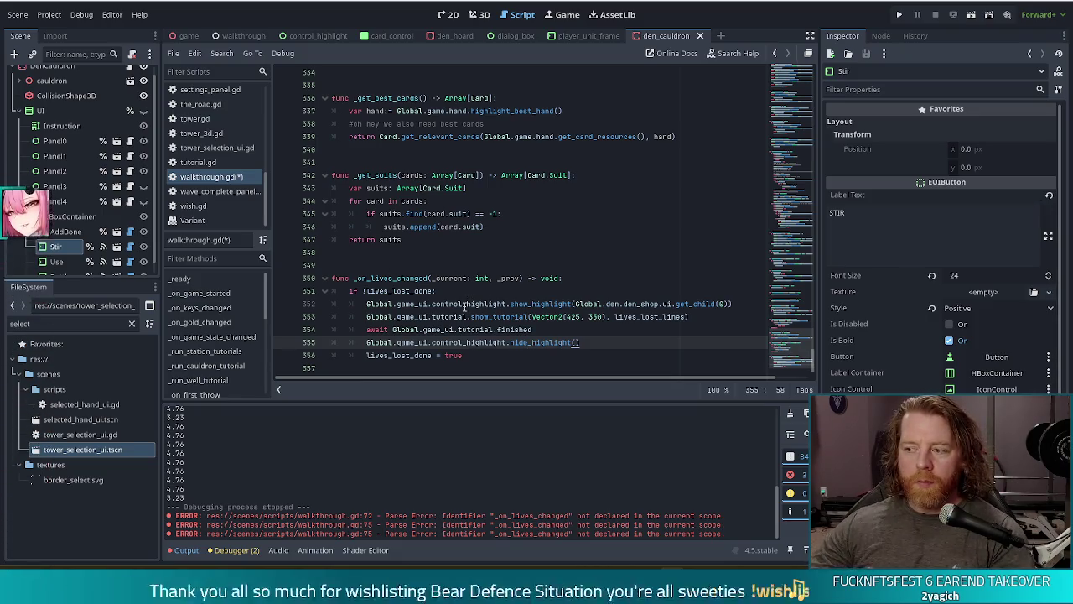
- Switch to the walkthrough scene tab
click(471, 316)
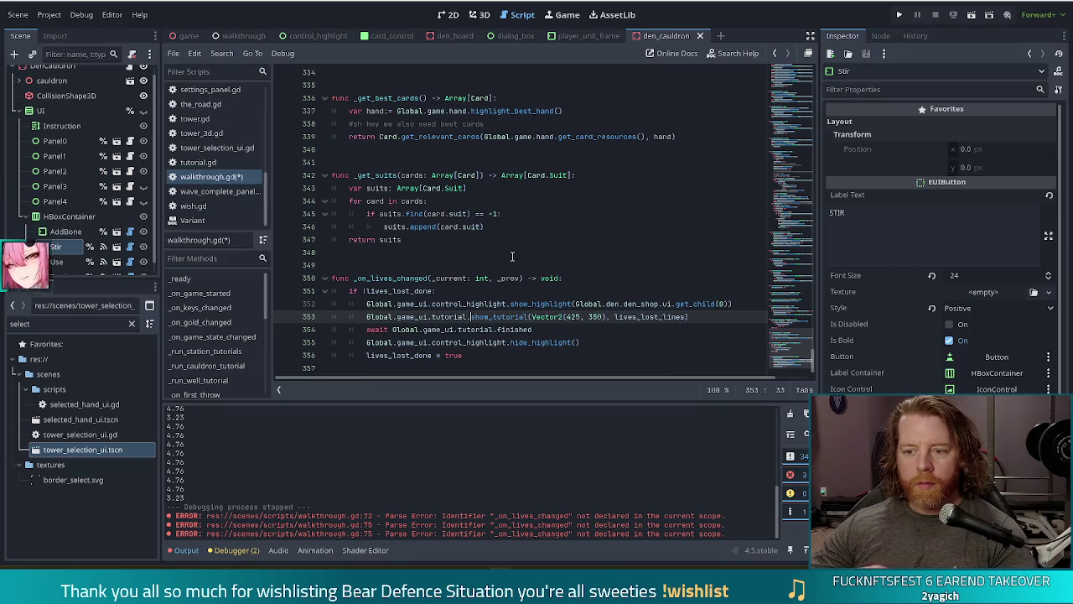
click(592, 346)
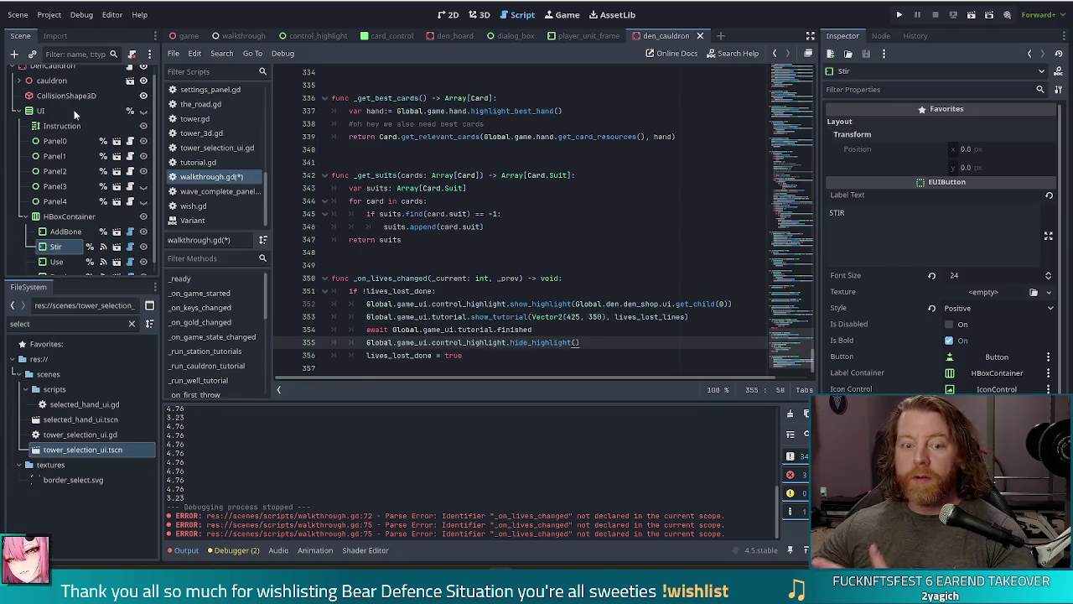
click(244, 36)
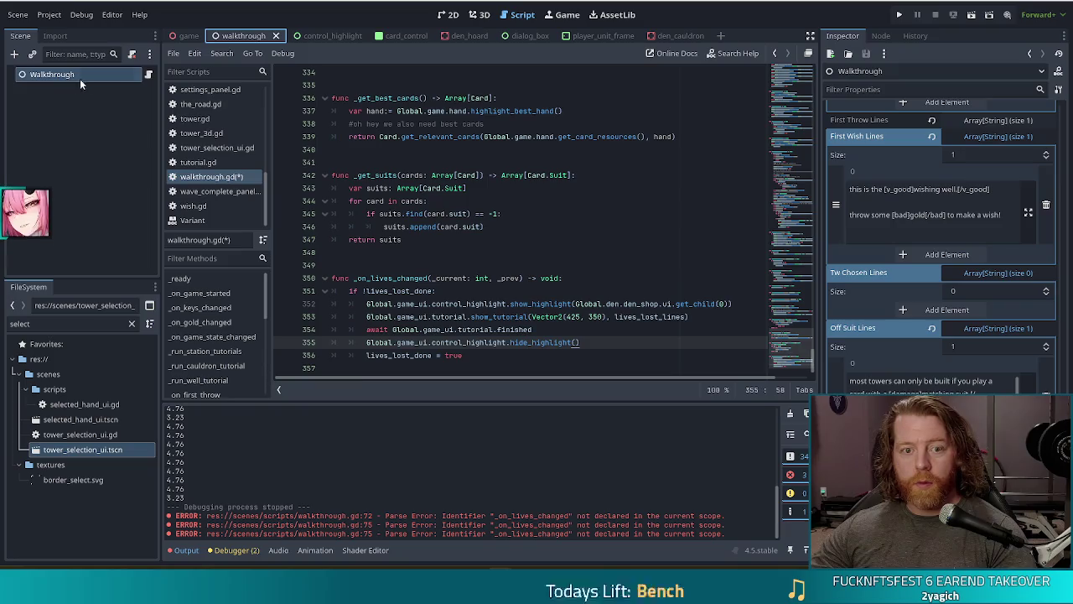
- Replace the first Lives Lost Lines entry with the pasted warning text beginning 'carefull you will lose'
scroll(880, 338, down, 3)
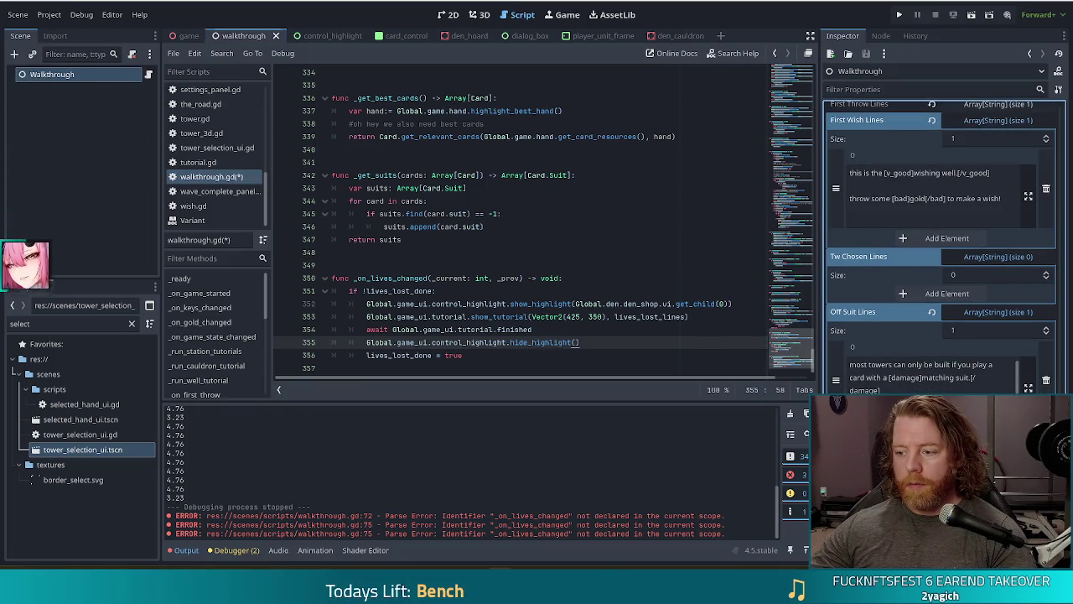
scroll(927, 304, down, 2)
scroll(927, 304, down, 3)
click(931, 384)
text(oh no!)
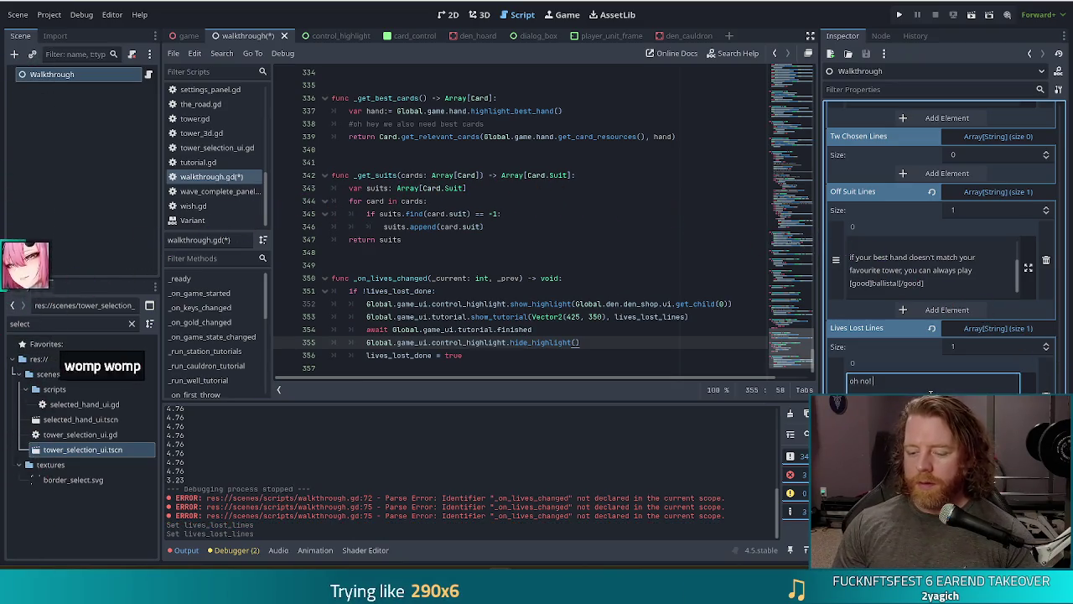
text( you died!)
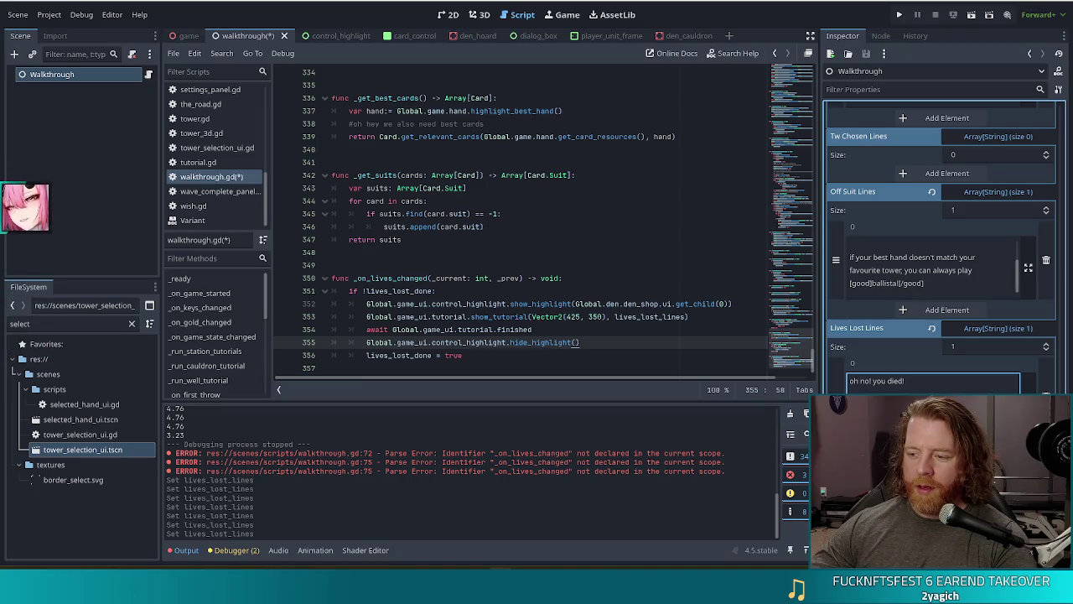
key(ctrl+a)
key(ctrl+v)
text(ful!)
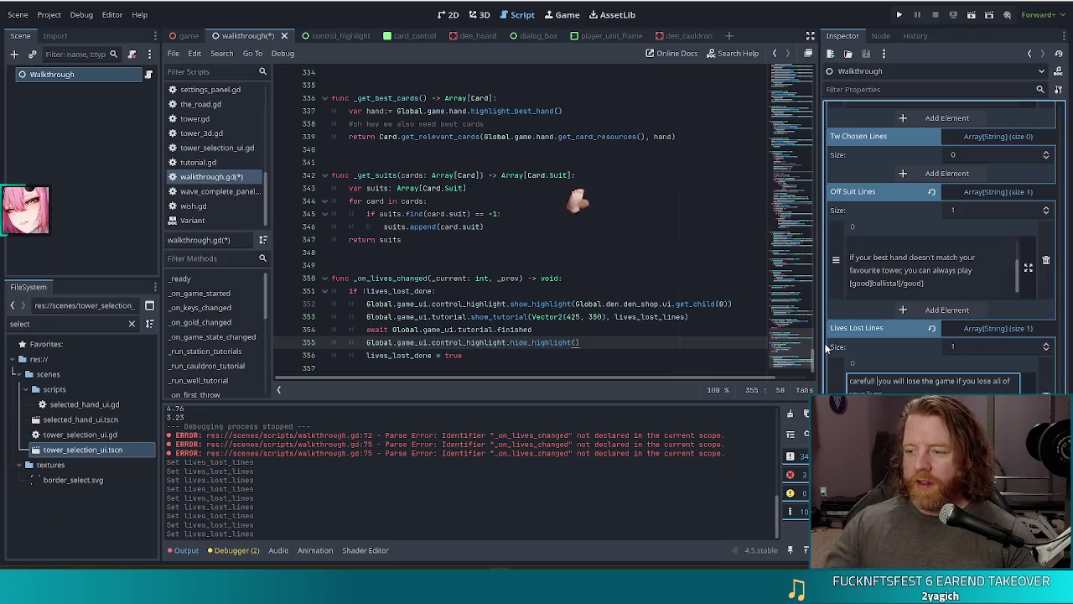
- Wrap the word lose in [damage]...[/damage] tags and save
click(906, 381)
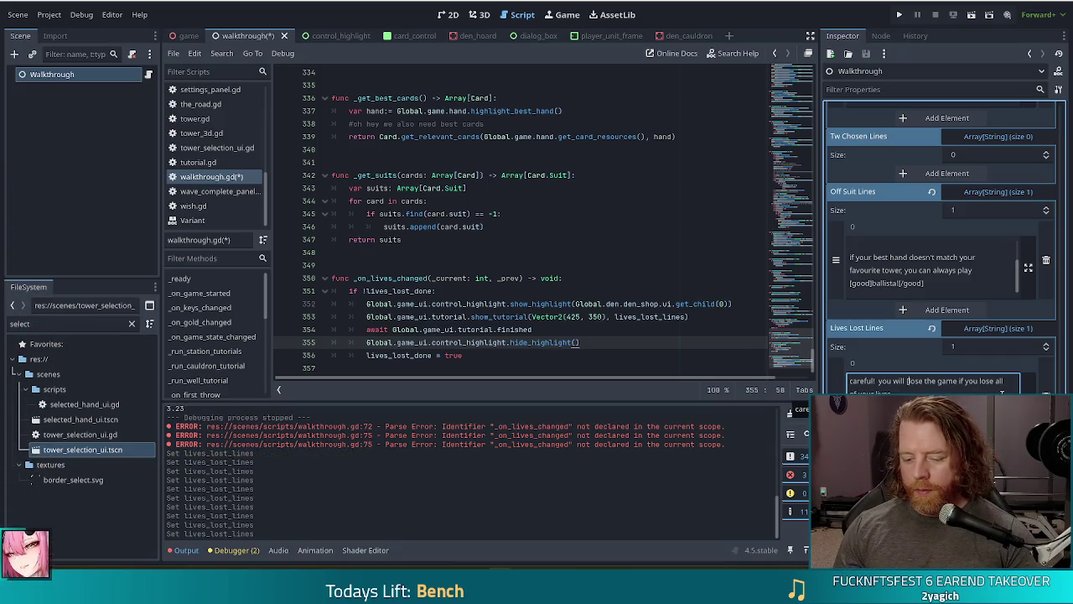
text([dmaage)
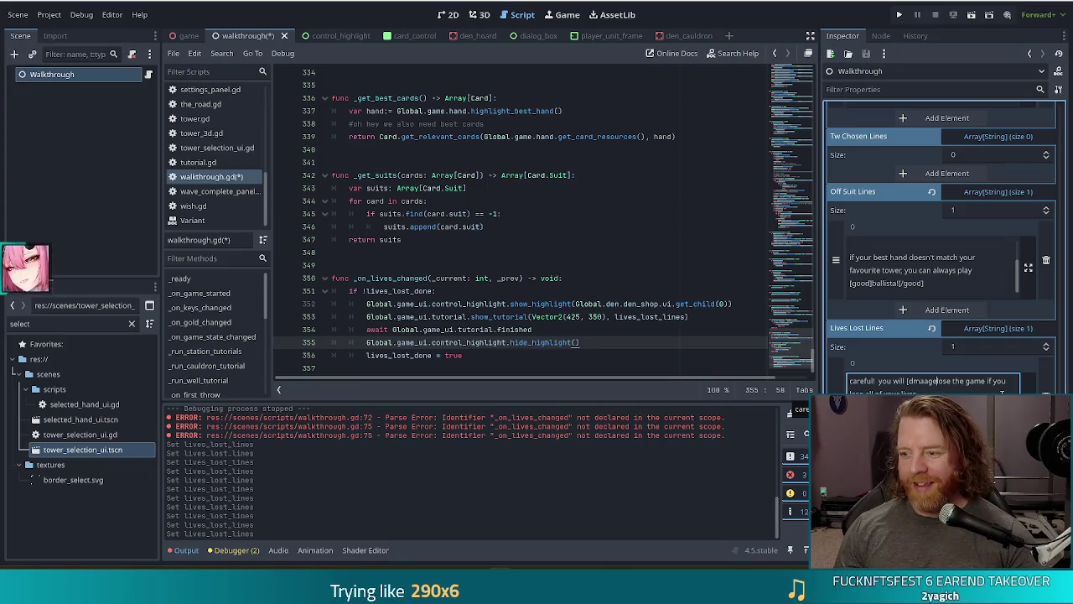
key(BackSpace)
key(BackSpace)
key(BackSpace)
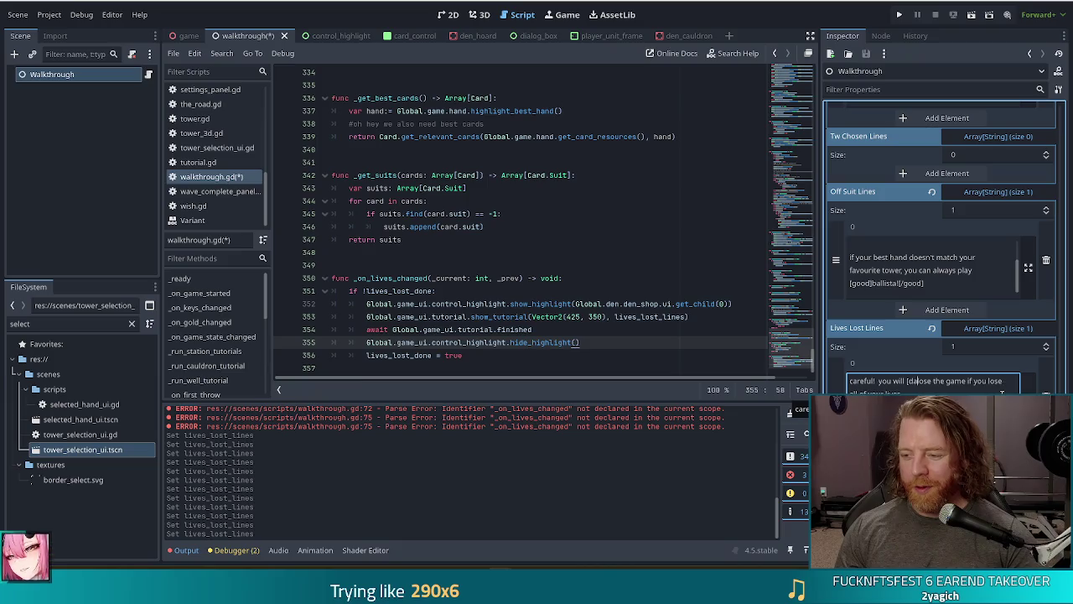
text(])
key(Right)
key(Right)
key(Right)
text([/)
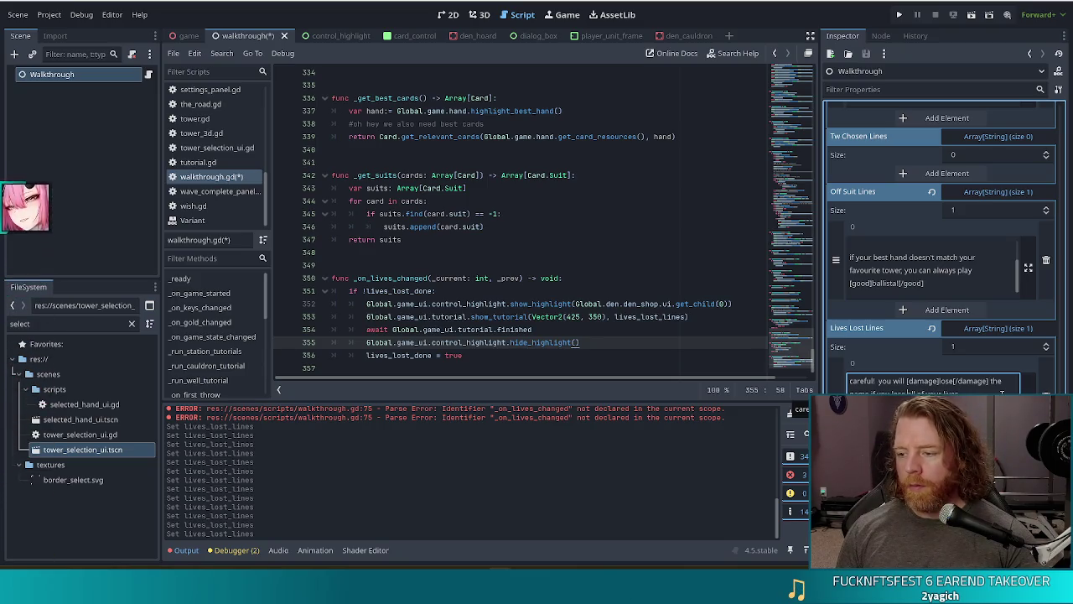
text([)
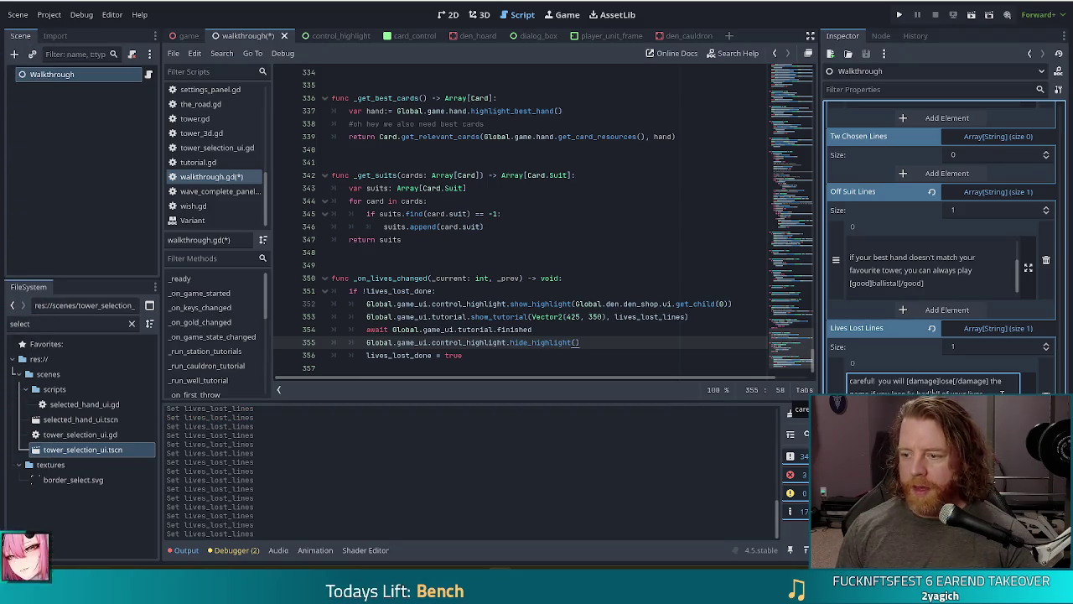
text(/)
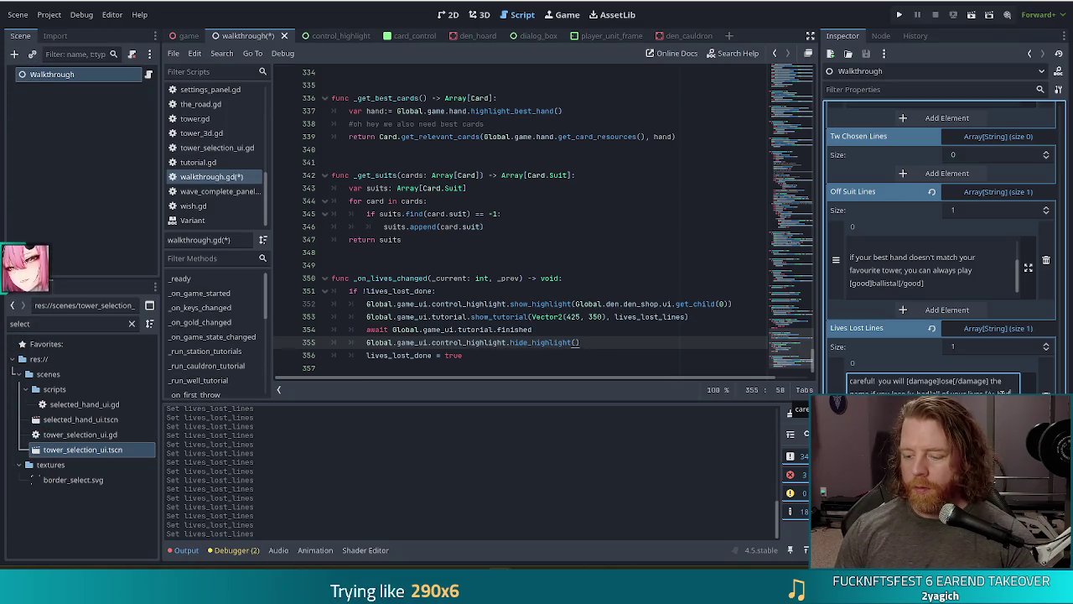
key(ctrl+s)
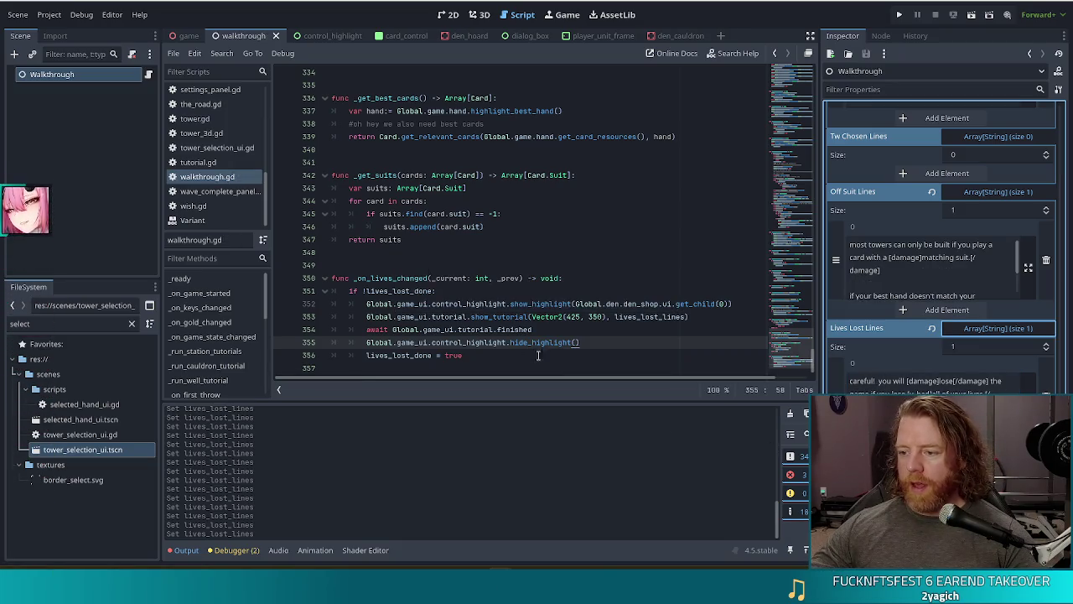
- Replace the show_highlight argument on line 352 with Global.game_ui.live
click(501, 316)
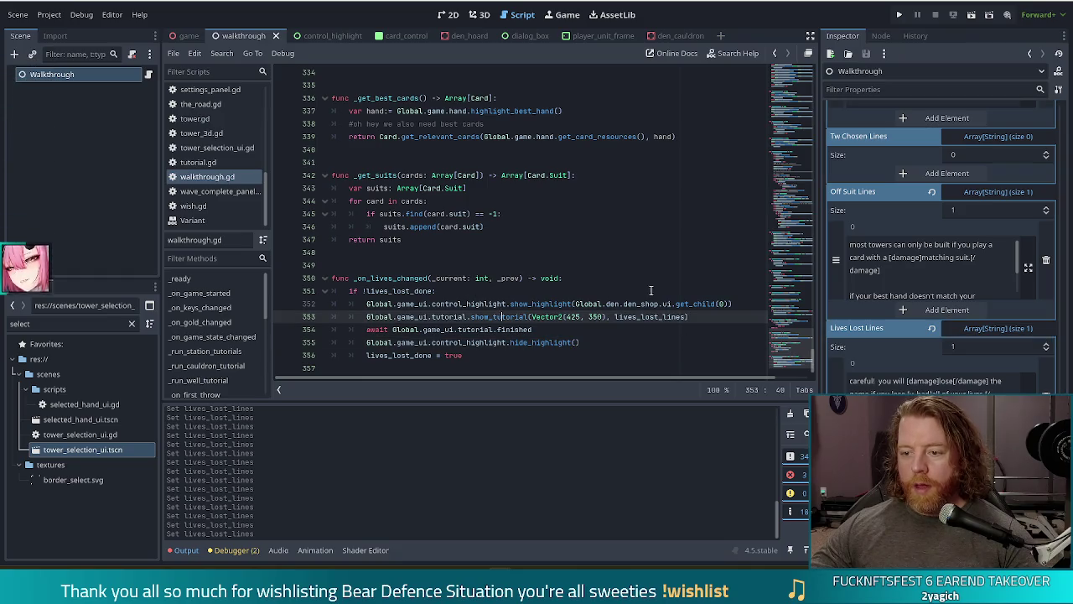
drag(730, 303, 574, 304)
text(Global.gam)
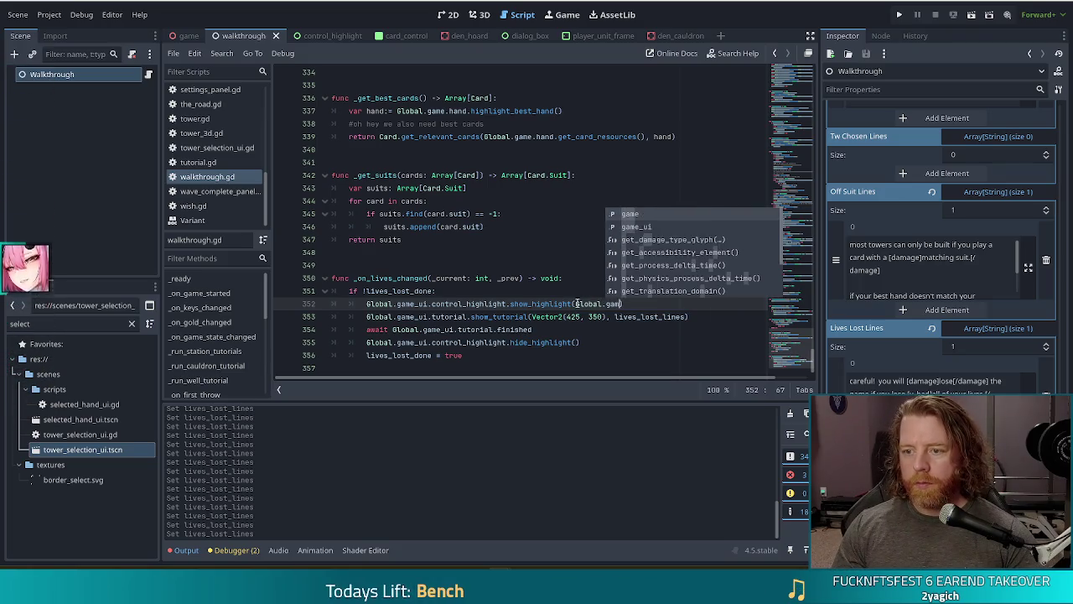
text(e_ui.)
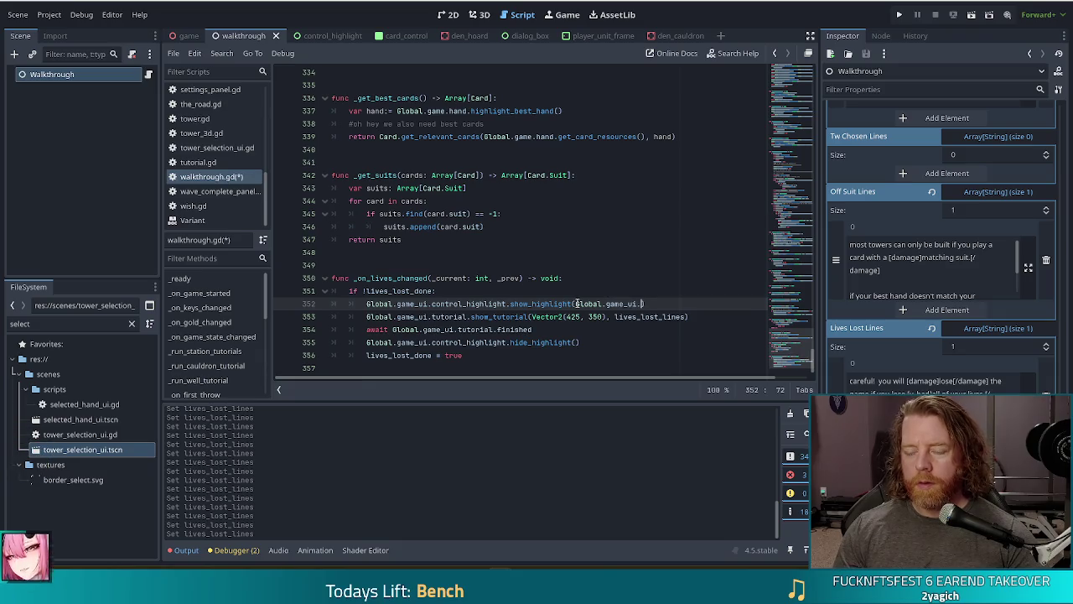
text(live)
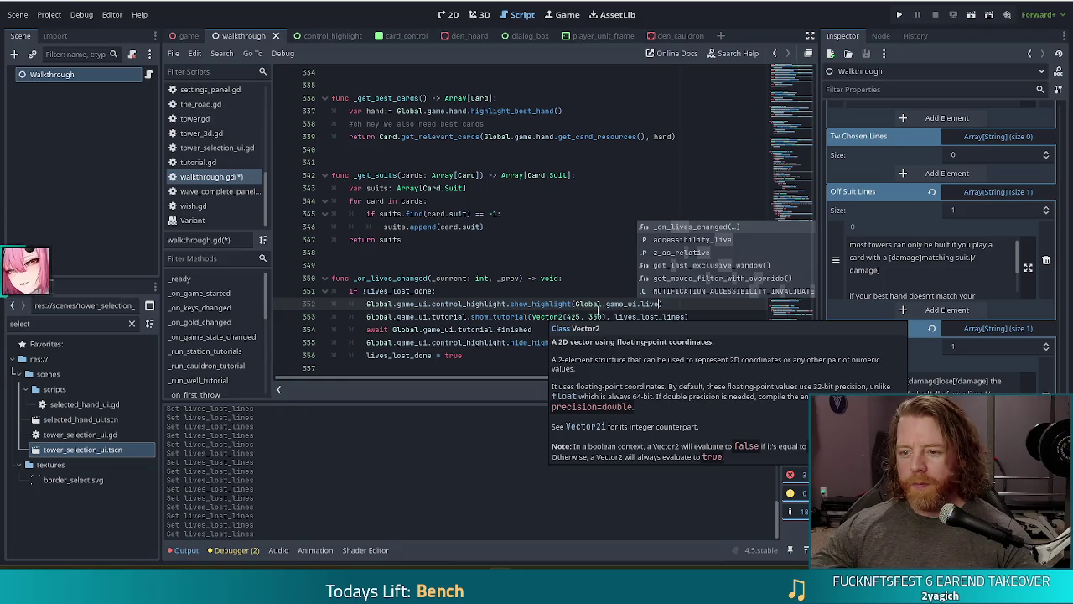
click(594, 303)
mouse_move(630, 303)
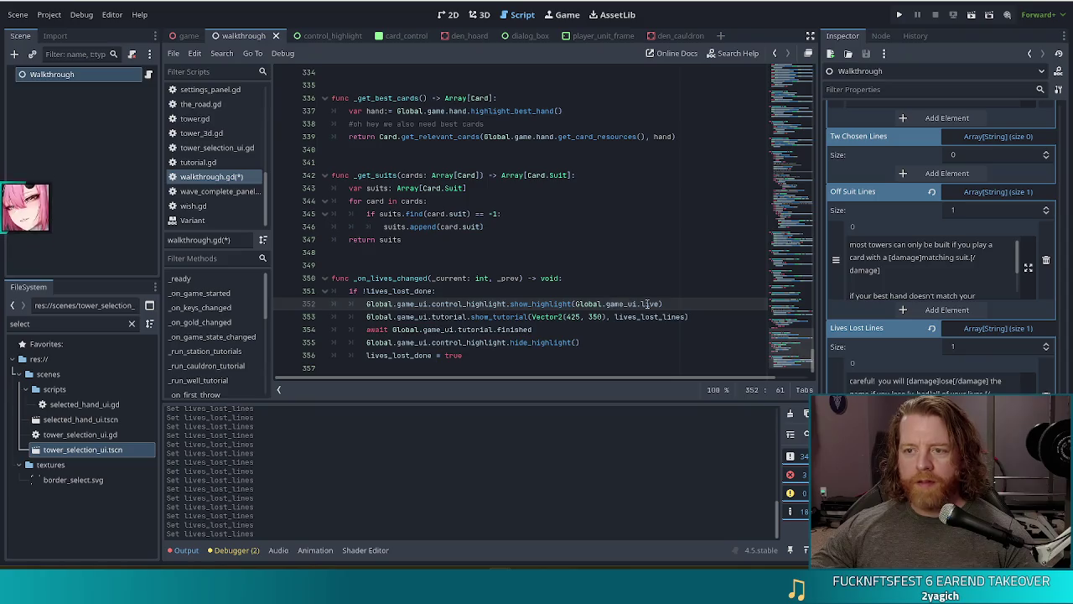
click(467, 213)
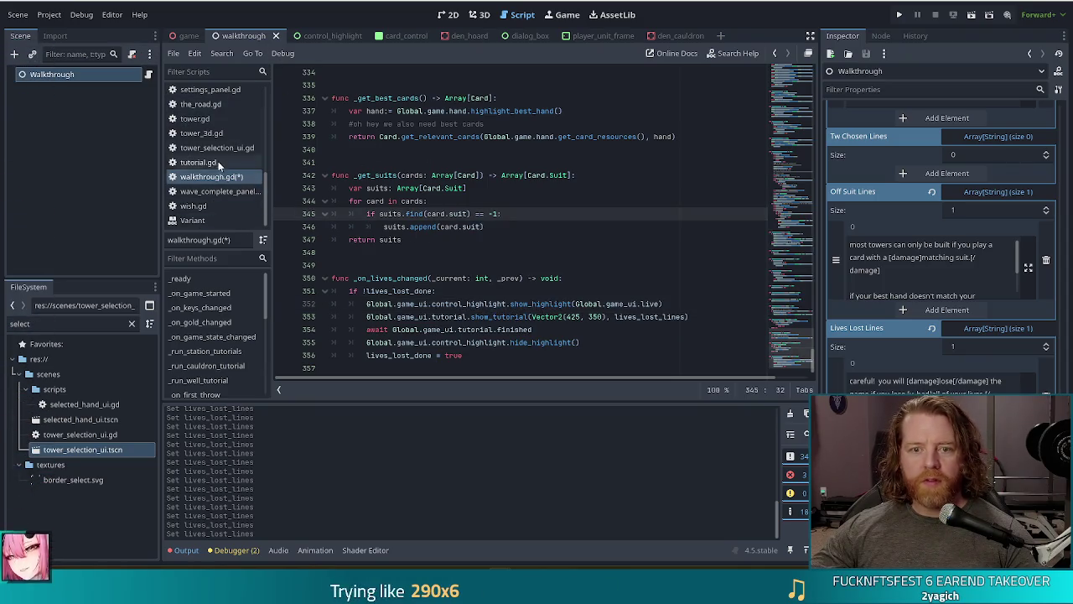
scroll(219, 171, up, 5)
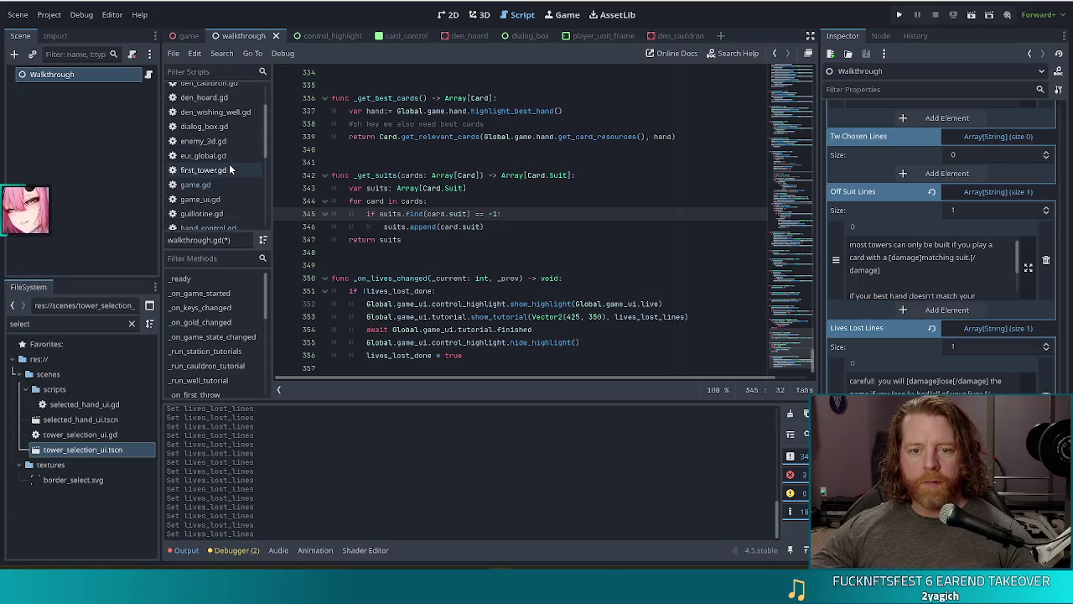
click(209, 199)
click(475, 136)
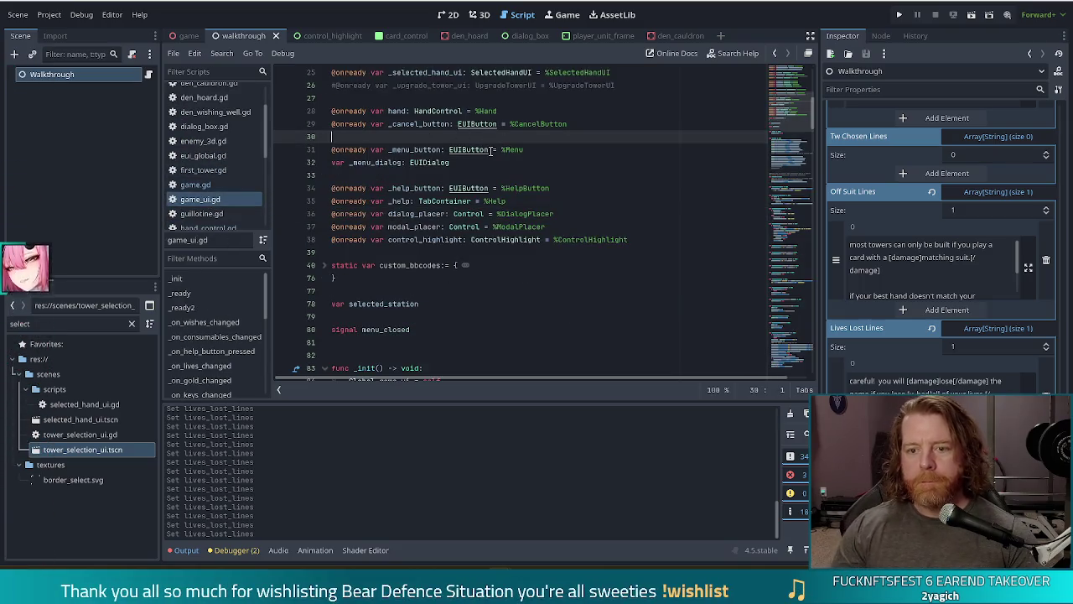
scroll(534, 221, up, 2)
scroll(558, 210, up, 2)
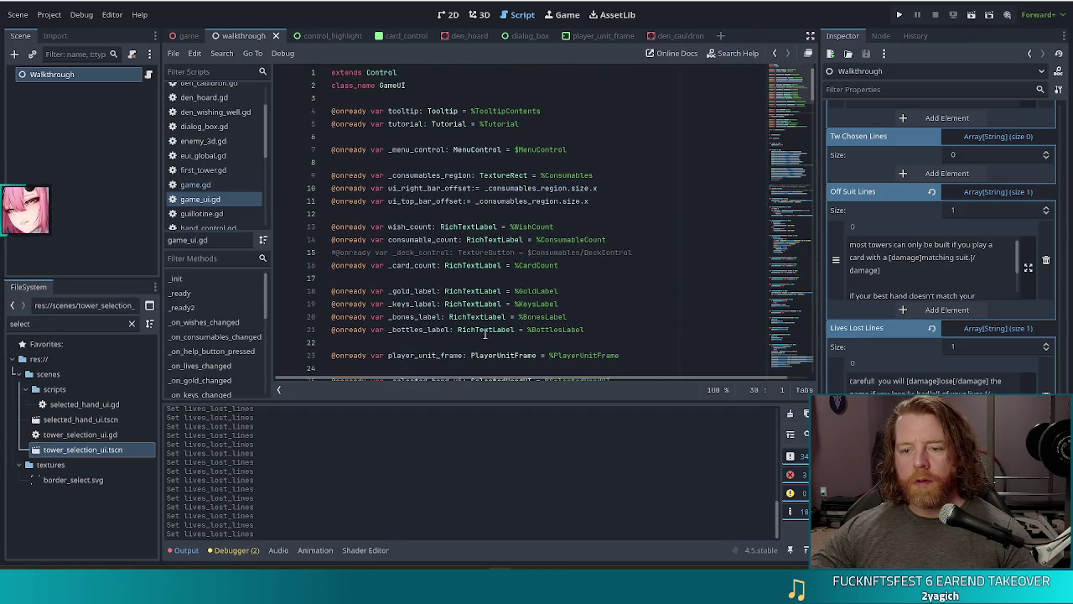
click(432, 330)
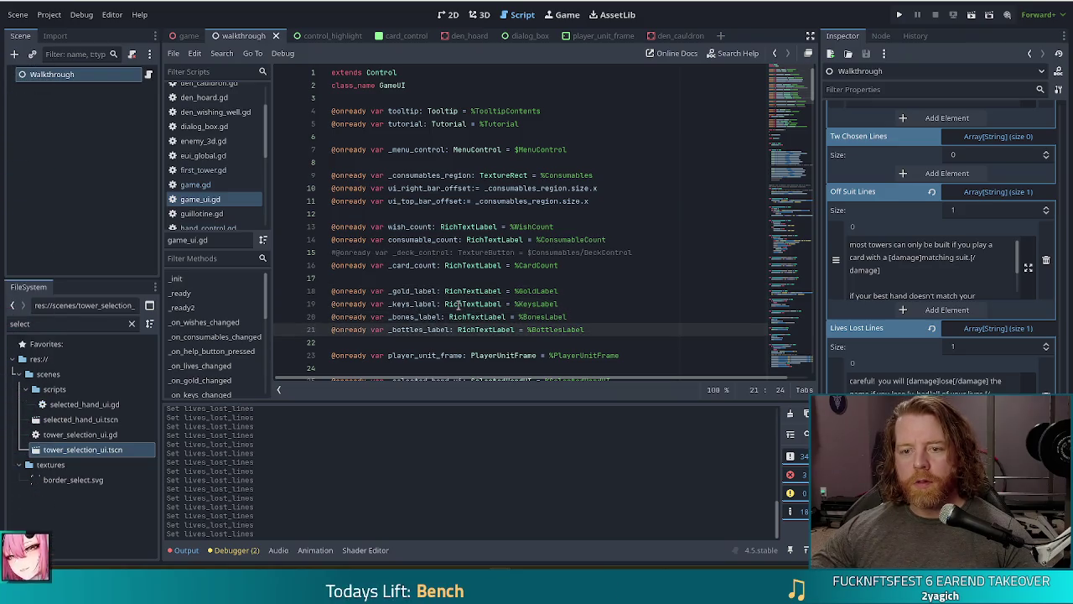
mouse_move(457, 305)
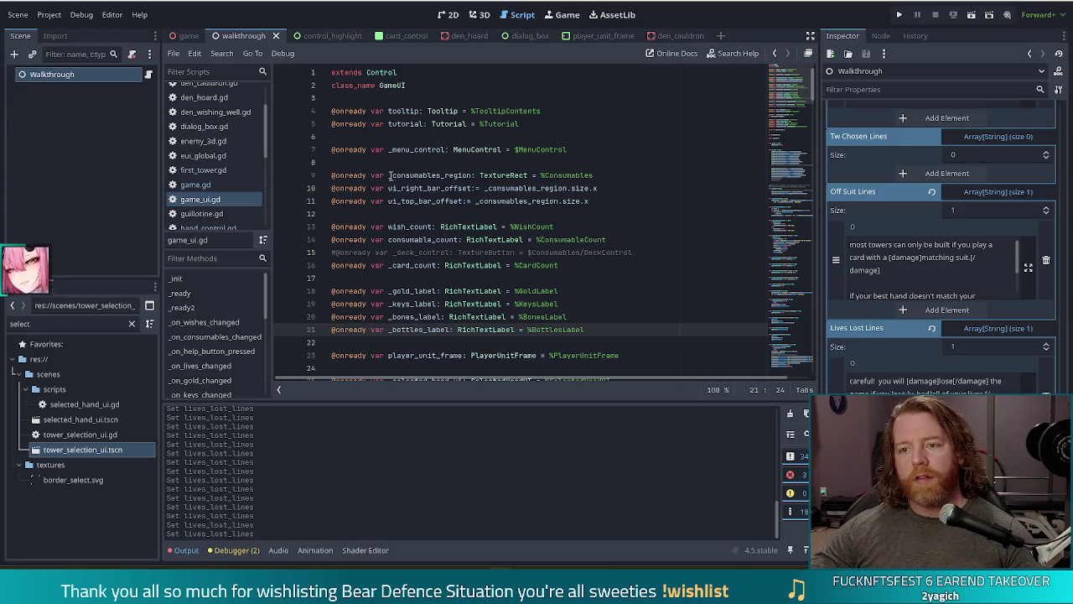
key(alt+Left)
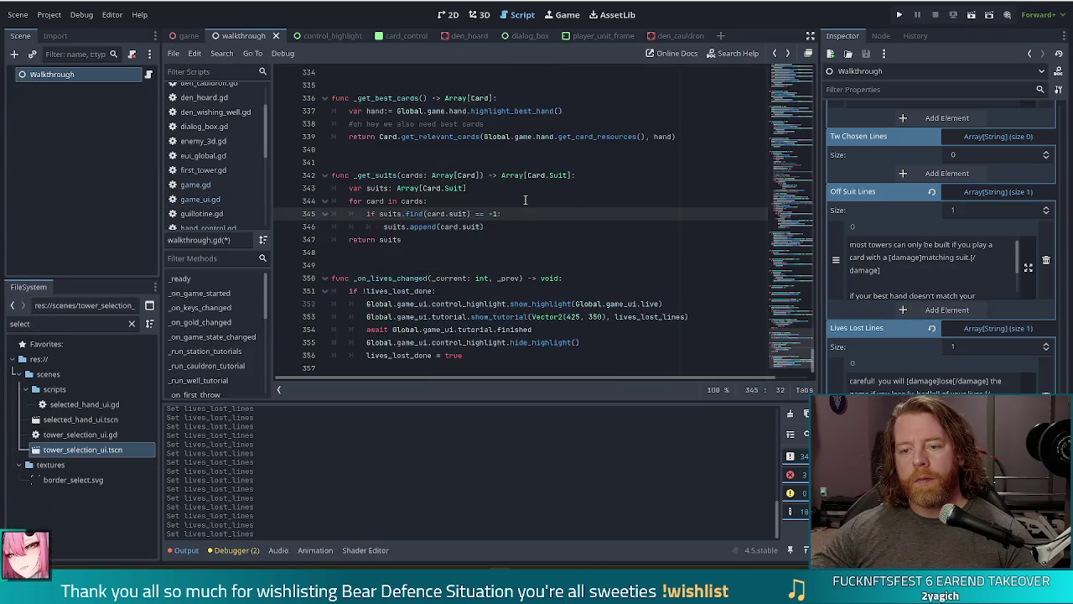
key(alt+Left)
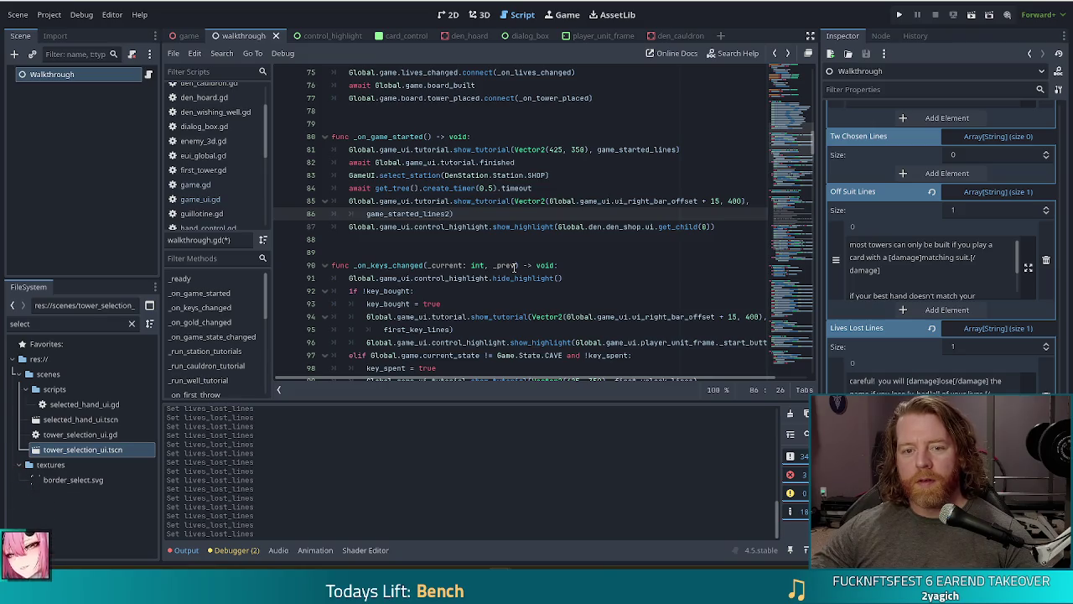
- On line 352, change the highlight target to Global.game_ui.player_unit_frame._lives_text
scroll(218, 199, down, 10)
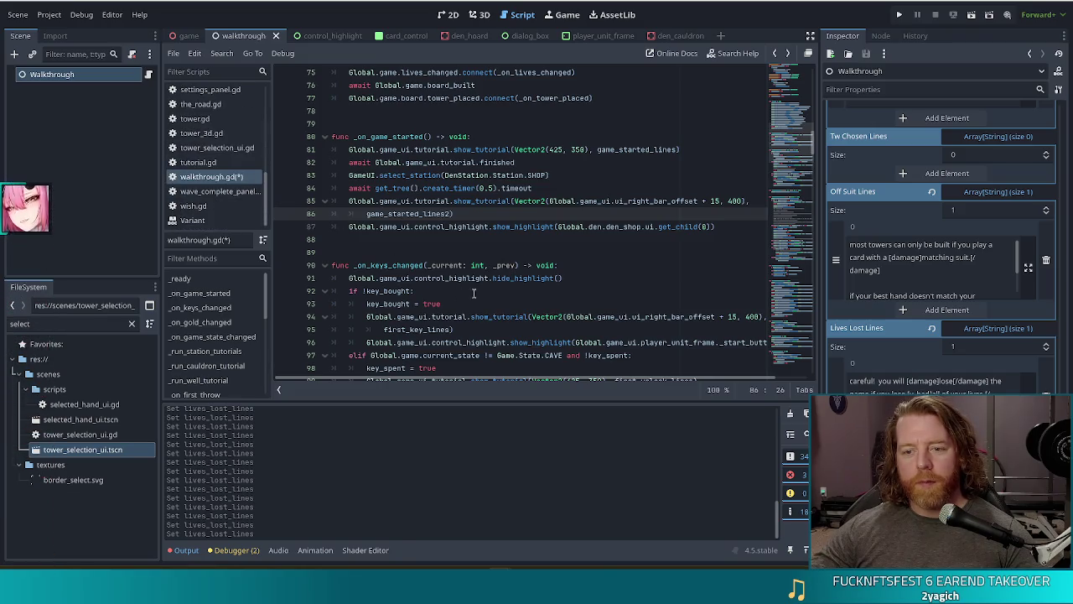
click(472, 211)
scroll(536, 252, down, 20)
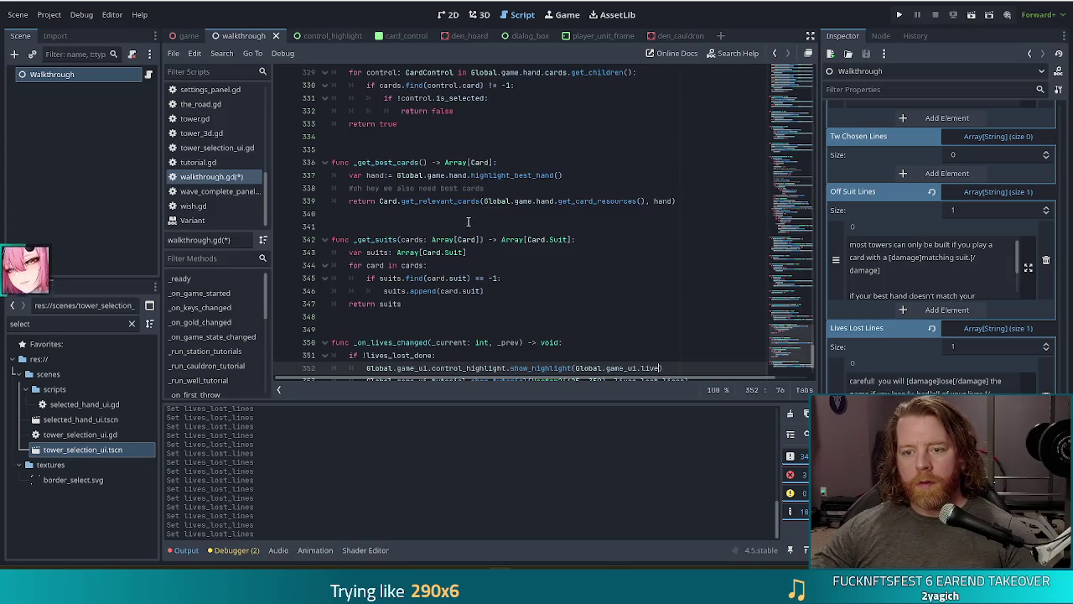
click(649, 292)
key(BackSpace)
key(BackSpace)
text(.player_unit_frame.)
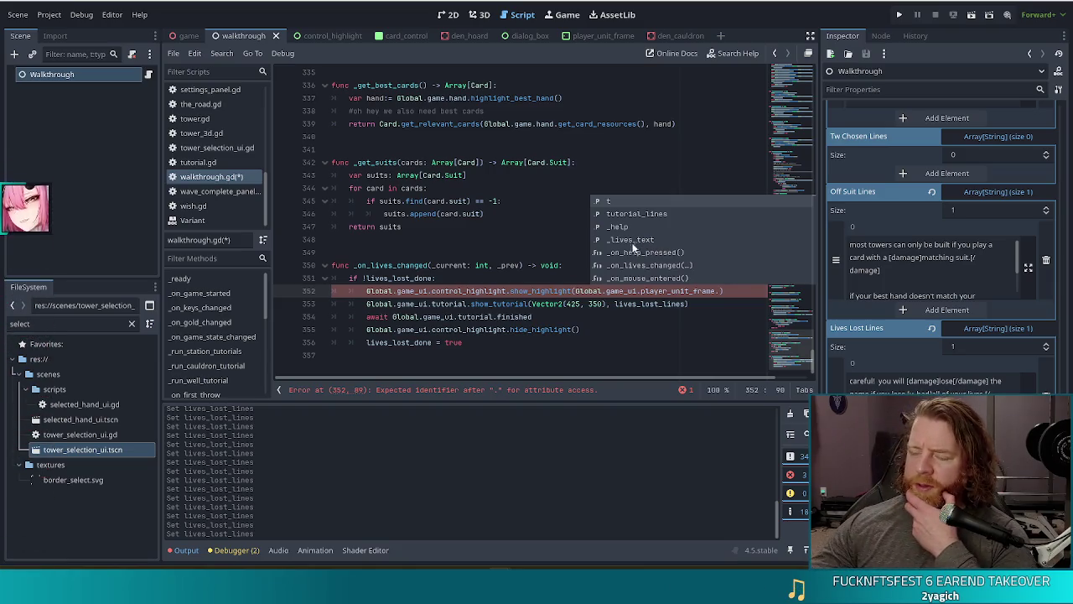
double_click(635, 238)
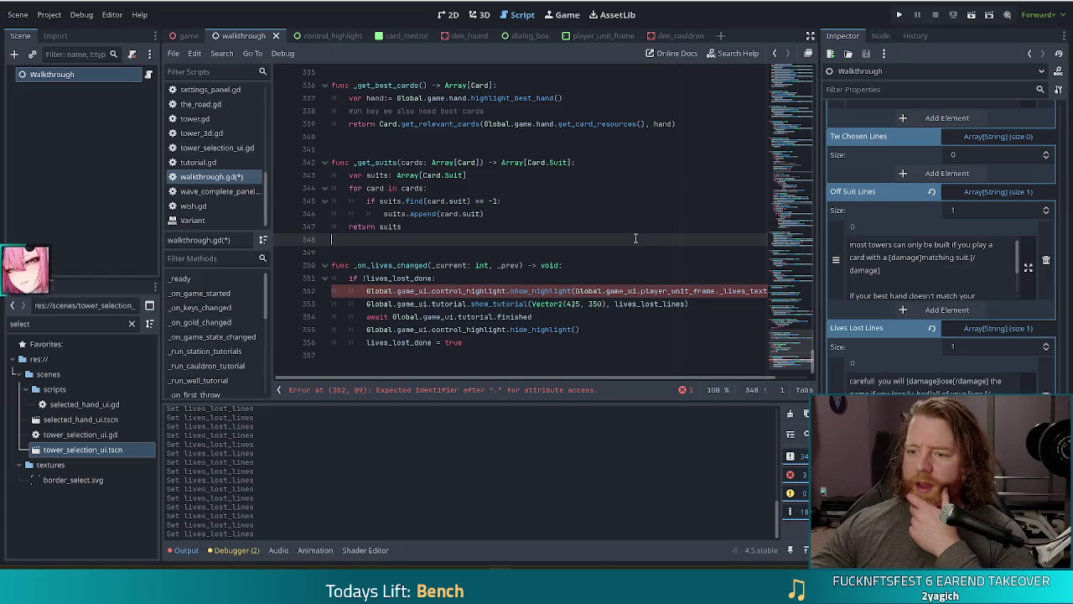
- Review the highlight and show_tutorial lines, then save walkthrough.gd
click(658, 290)
scroll(637, 288, right, 1)
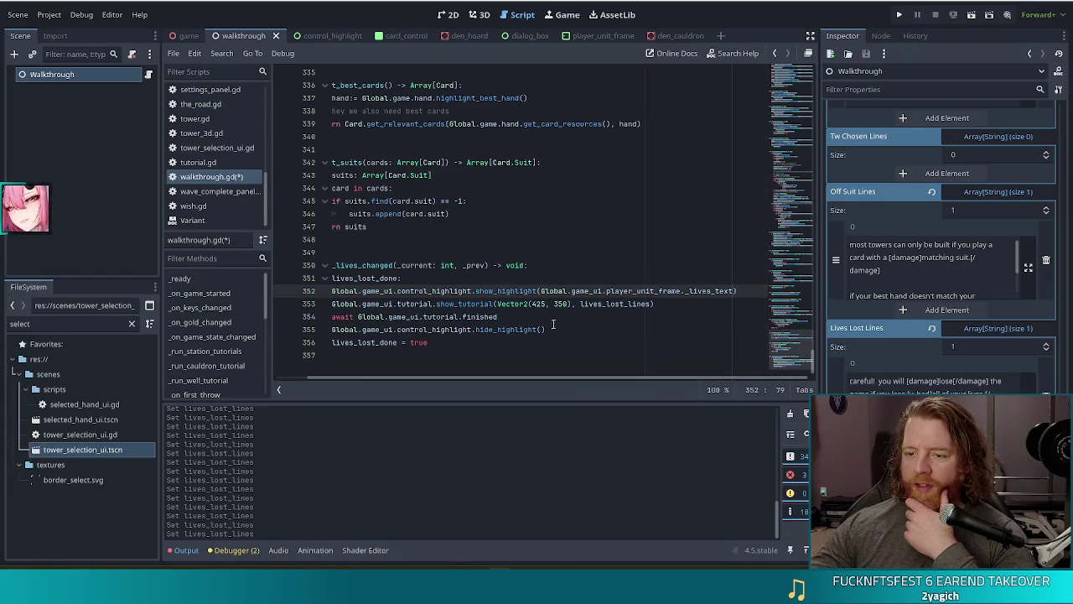
drag(589, 377, 499, 369)
click(505, 303)
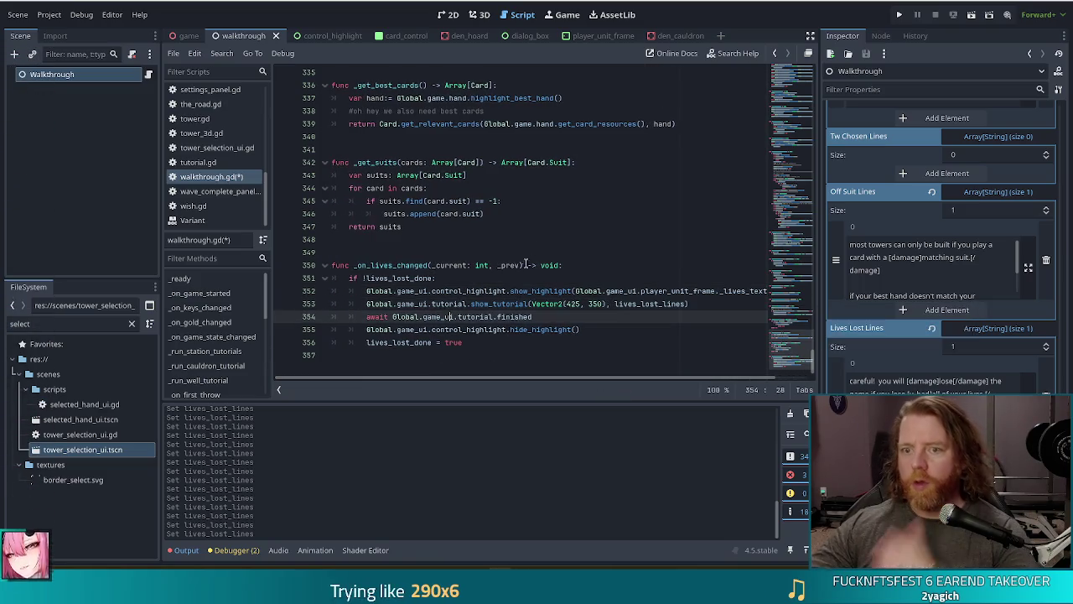
click(604, 304)
key(ctrl+s)
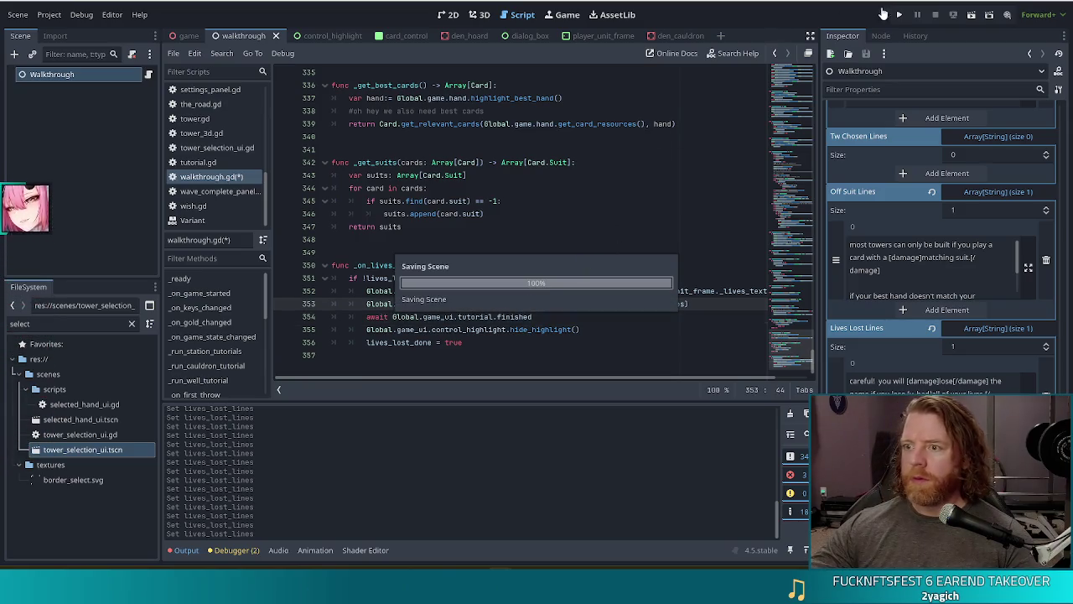
- Run the game and play through the intro tutorial, buying the key from the shop
click(899, 14)
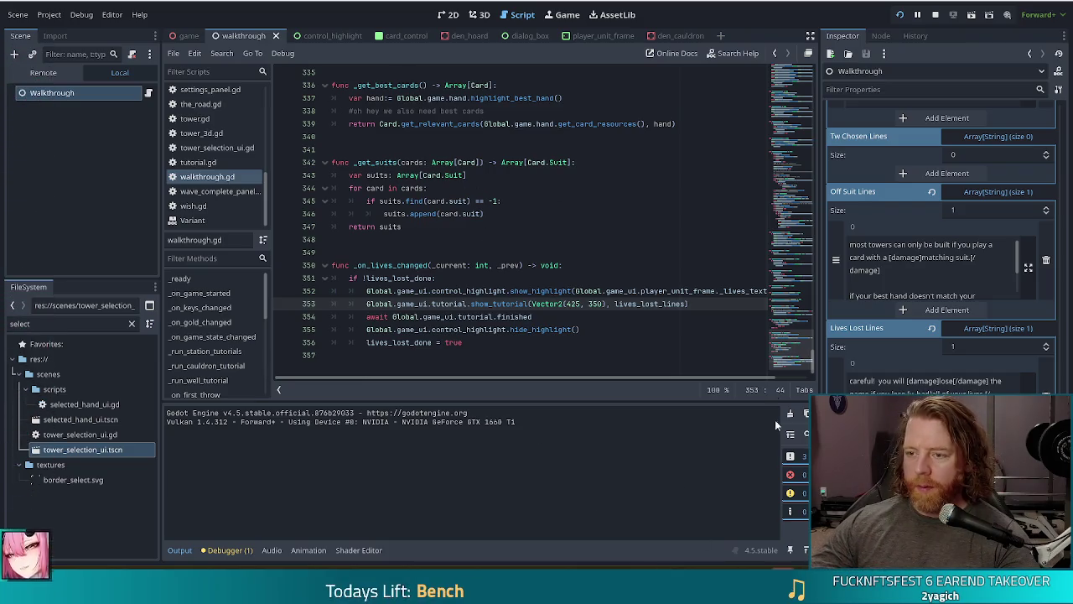
key(F5)
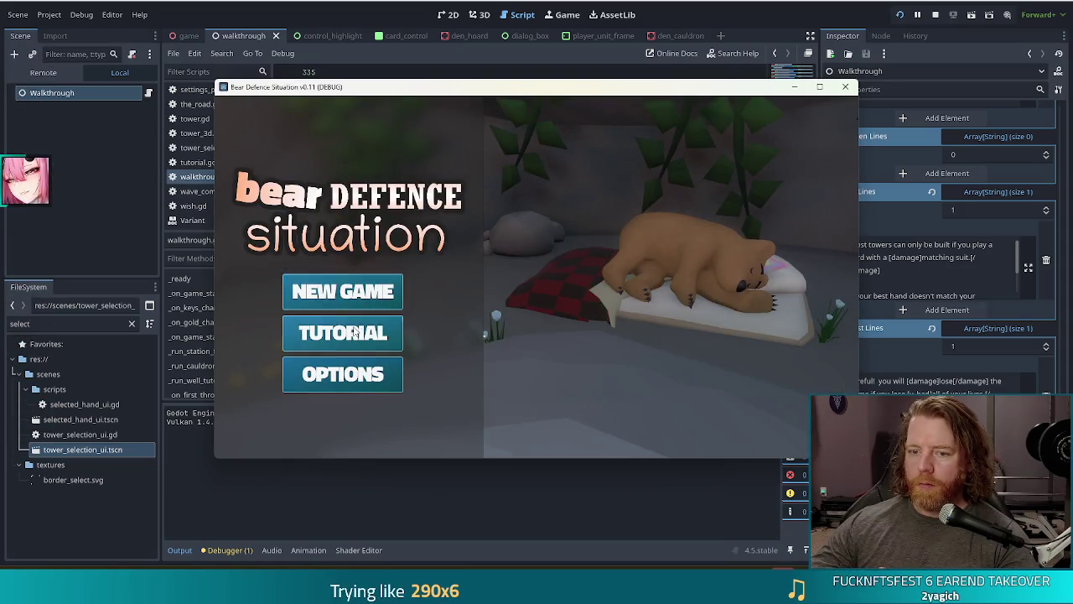
click(350, 329)
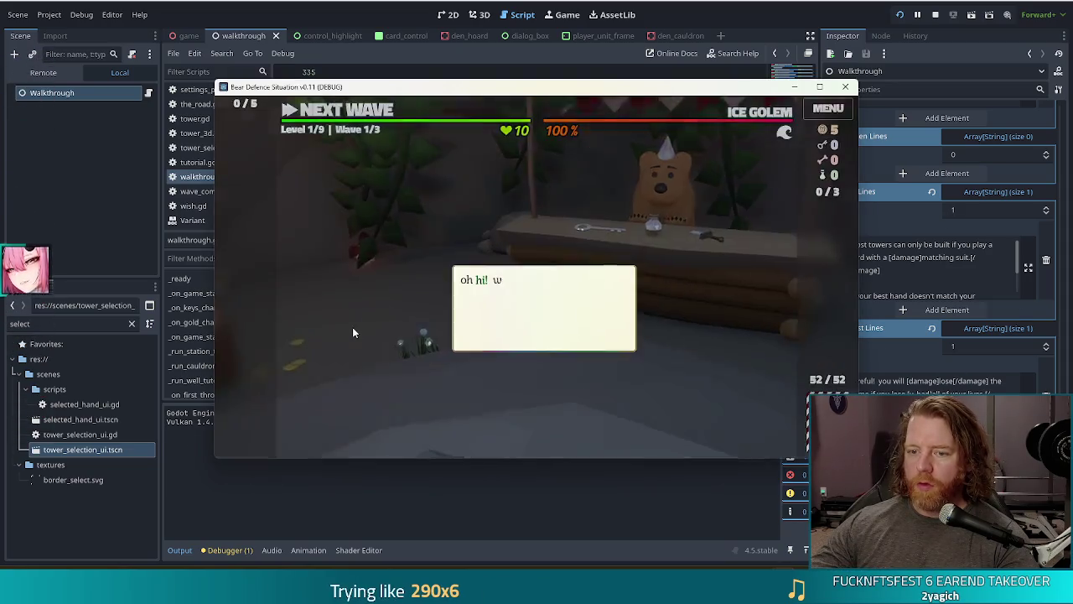
click(528, 200)
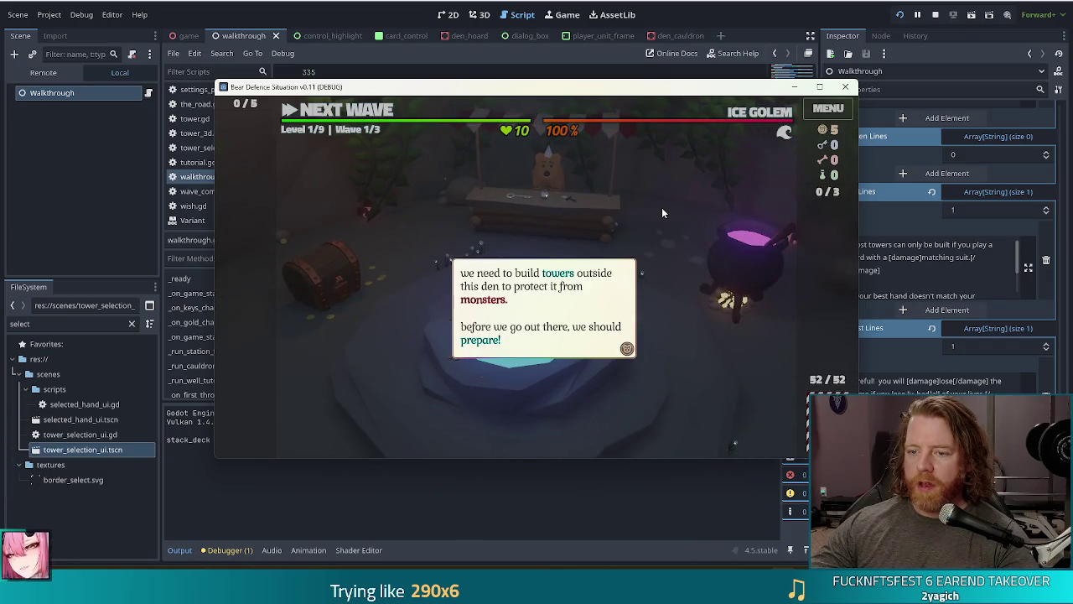
click(661, 207)
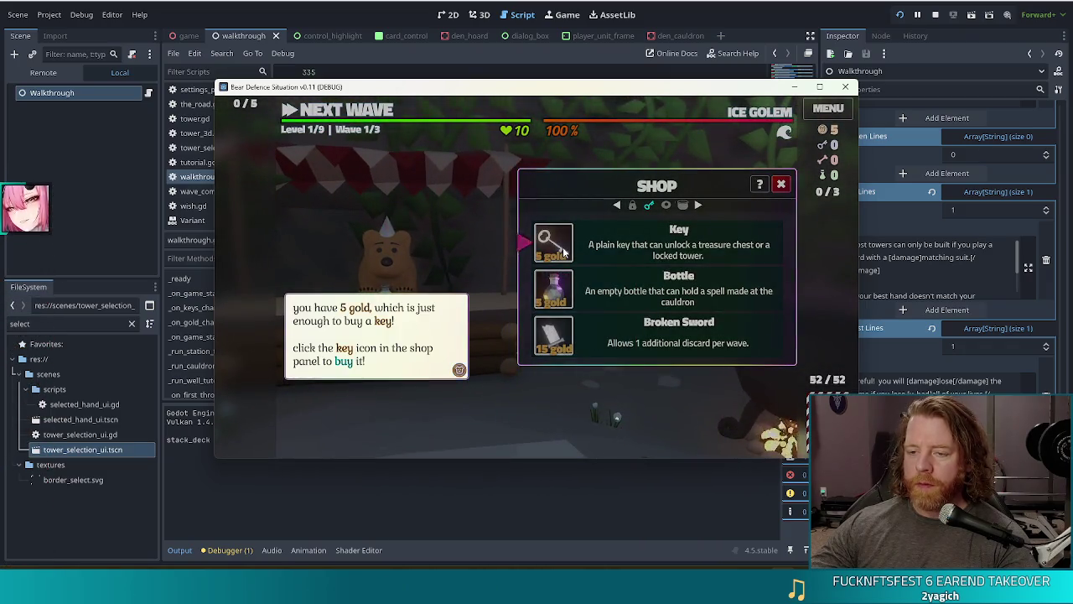
click(566, 243)
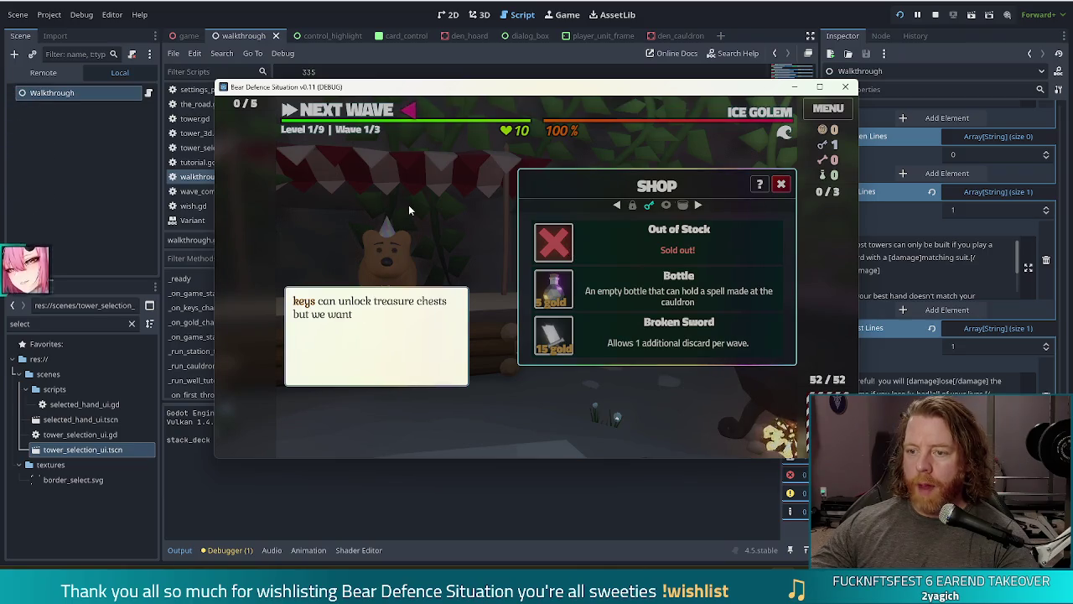
click(408, 209)
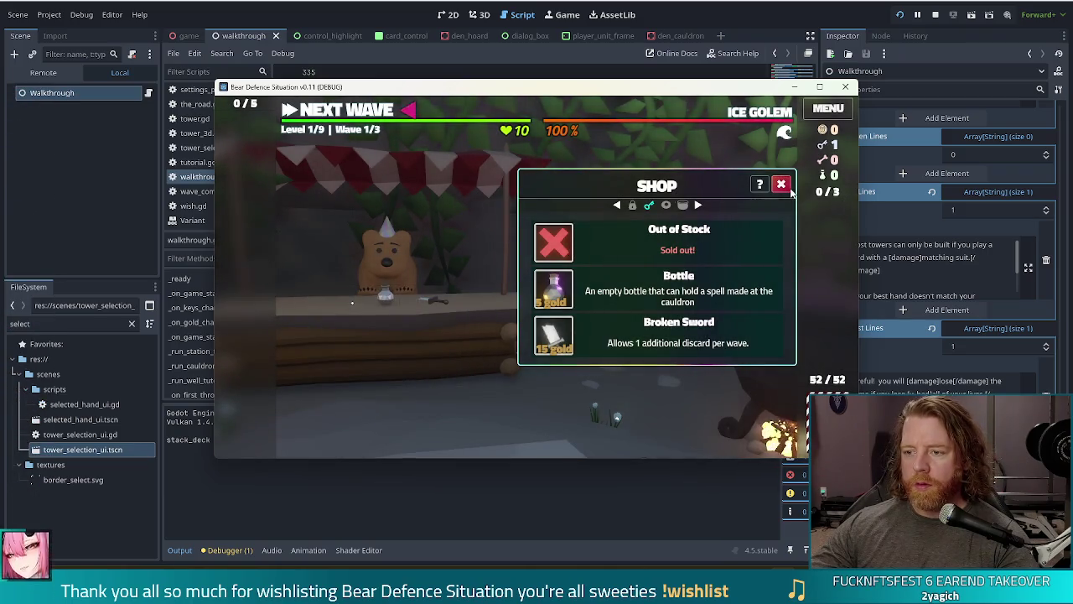
click(282, 111)
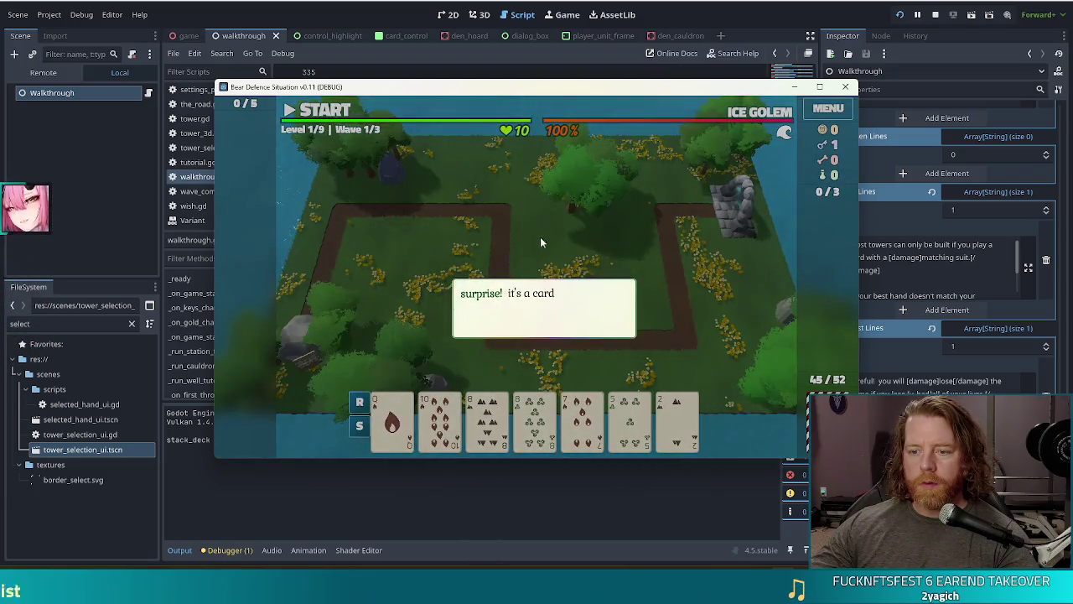
click(591, 225)
click(608, 220)
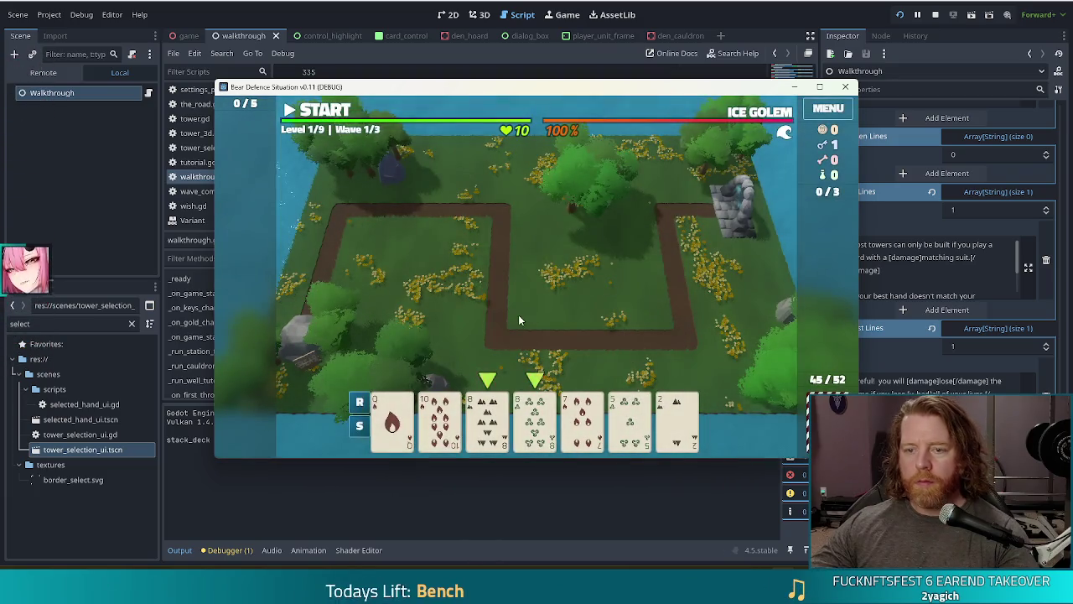
- Run 'set_lives 9' in the in-game console to trigger the lives-lost warning, then return to the editor
key(grave)
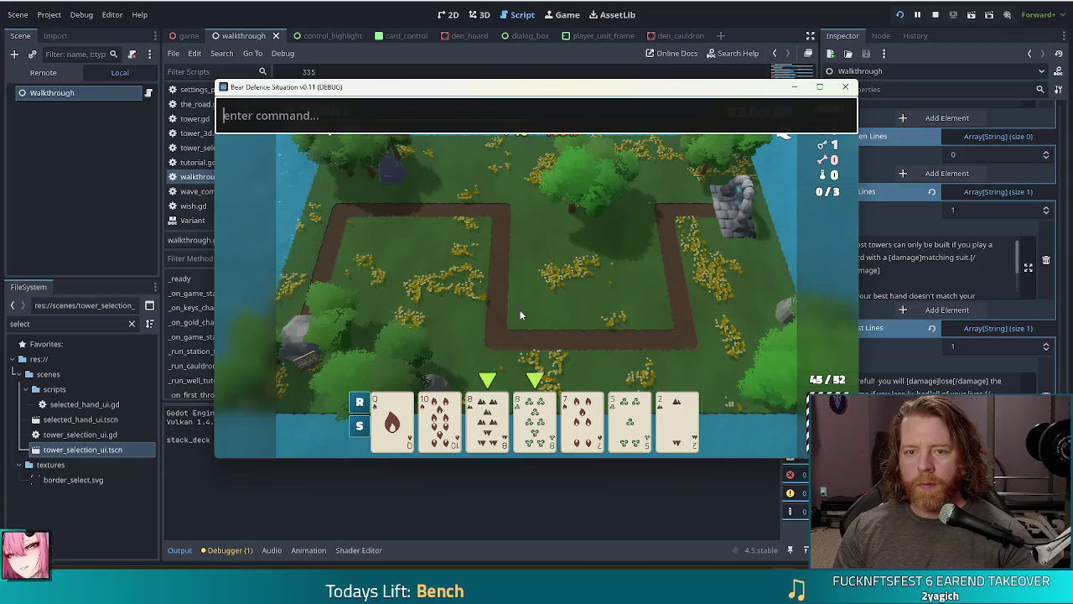
text(set_lives 9)
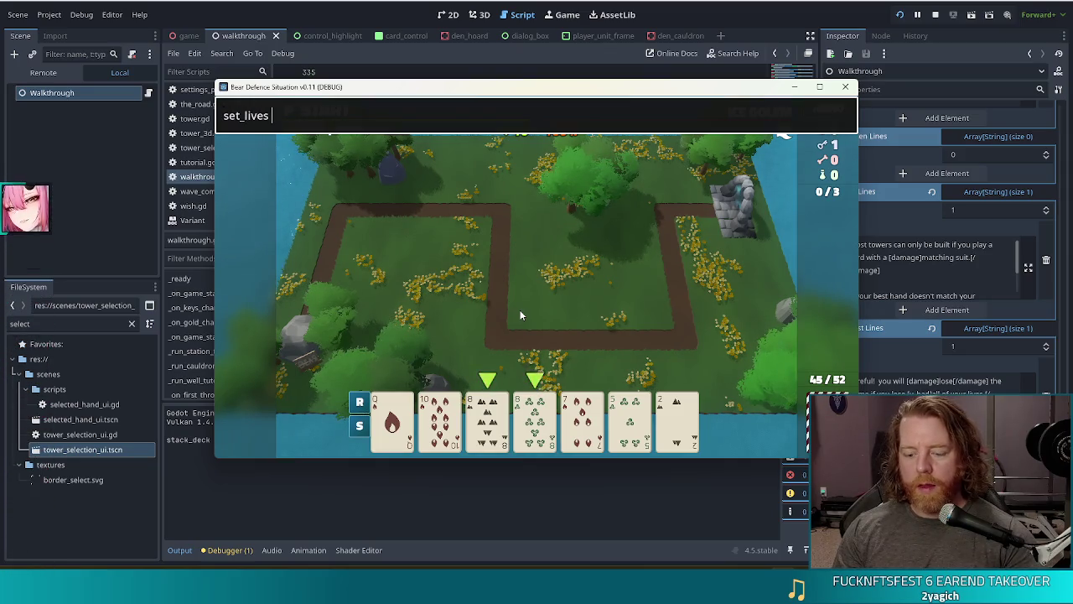
key(Return)
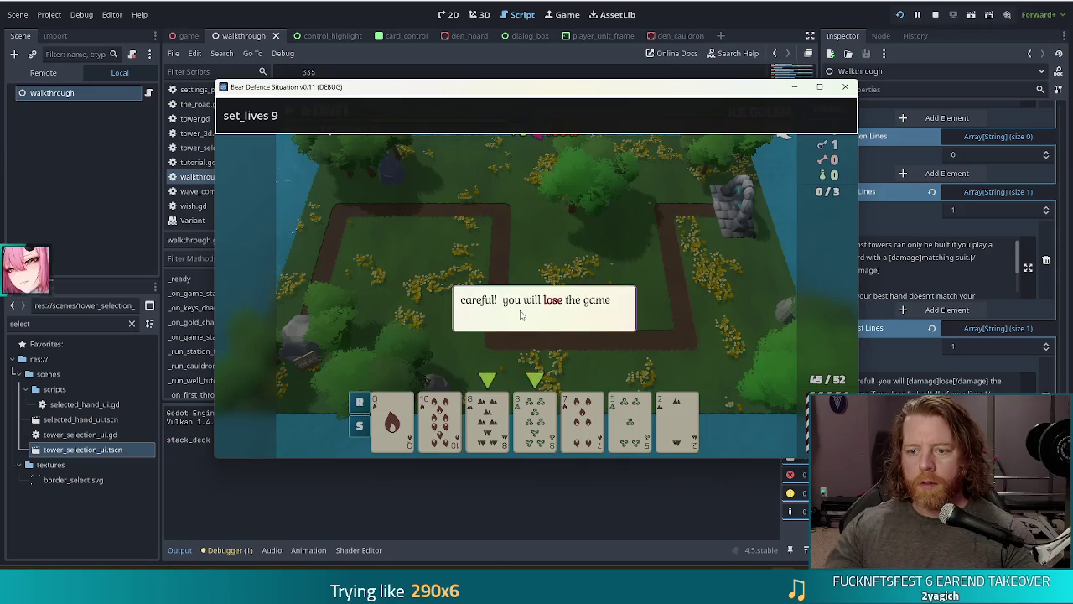
key(grave)
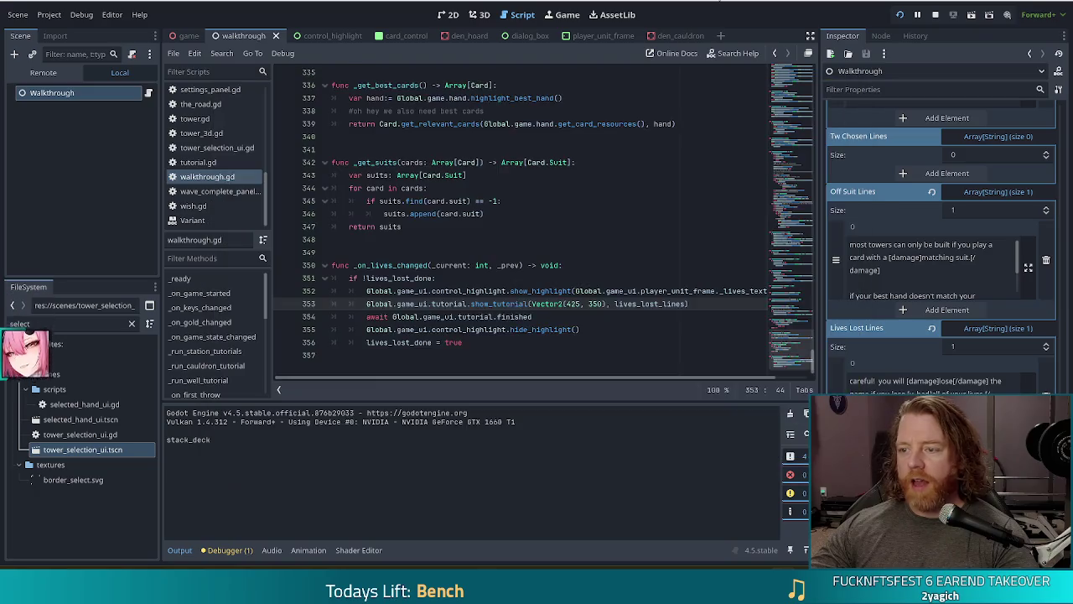
click(873, 381)
click(872, 382)
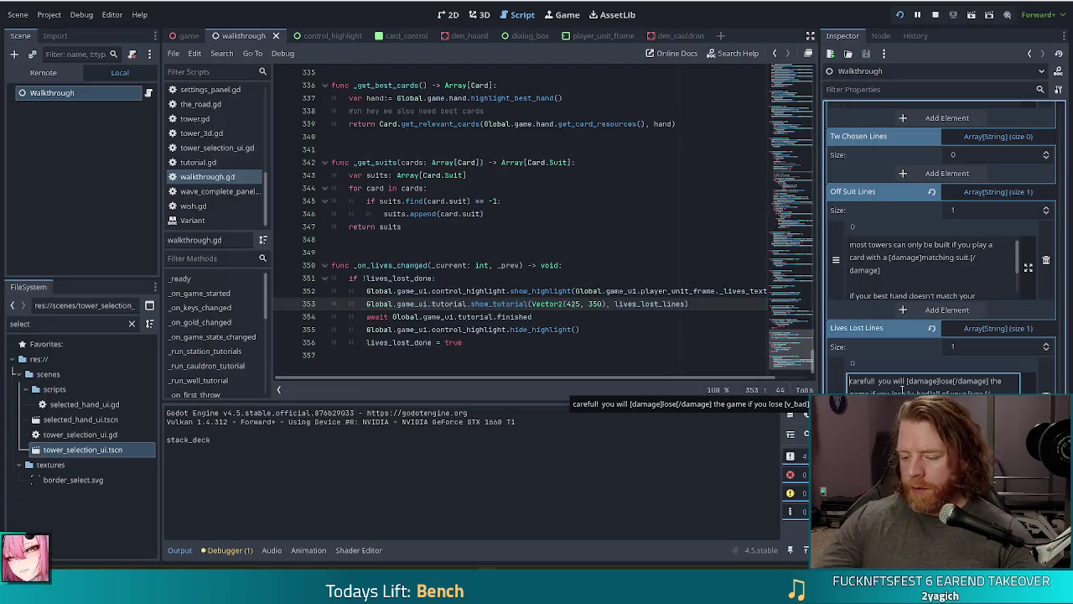
text([good])
- Close the [good] tag after careful! in Lives Lost Lines and save the scene
click(900, 383)
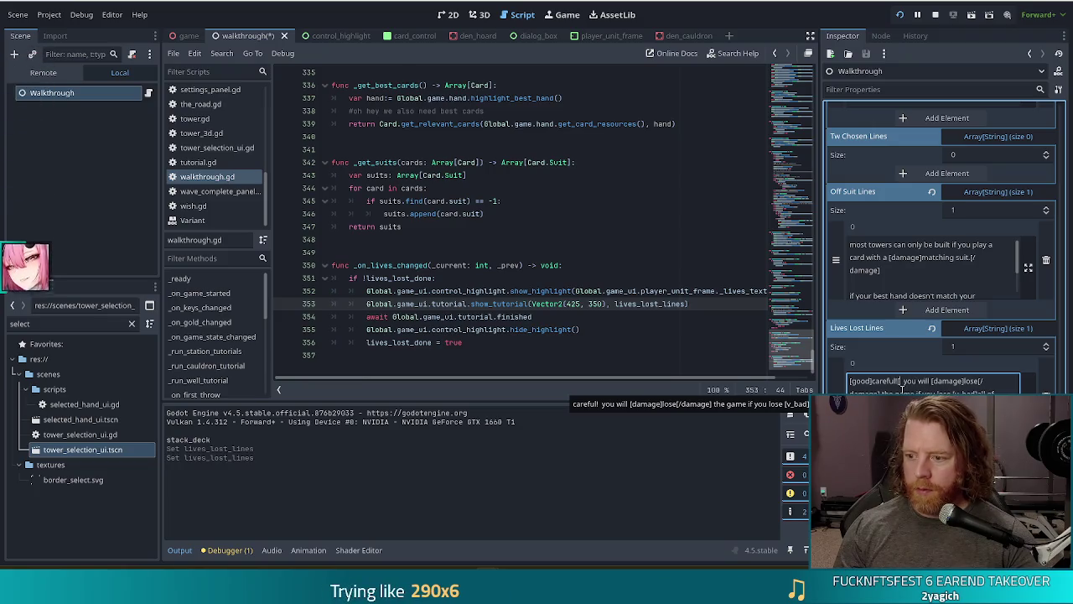
text(])
key(ctrl+s)
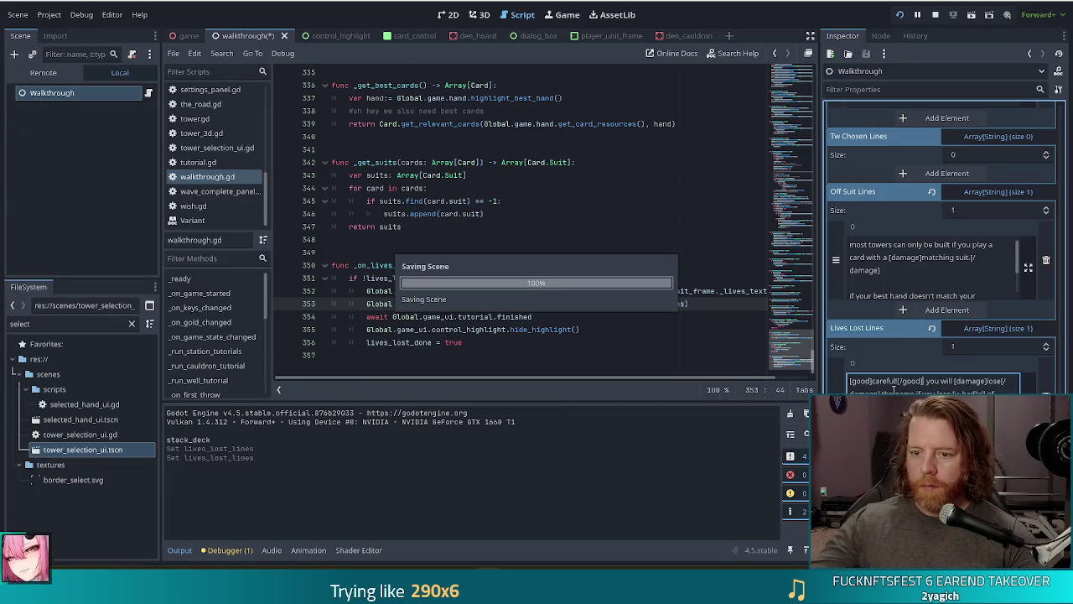
- Check and dismiss the lives-lost warning in the running game, then return to the editor
key(F5)
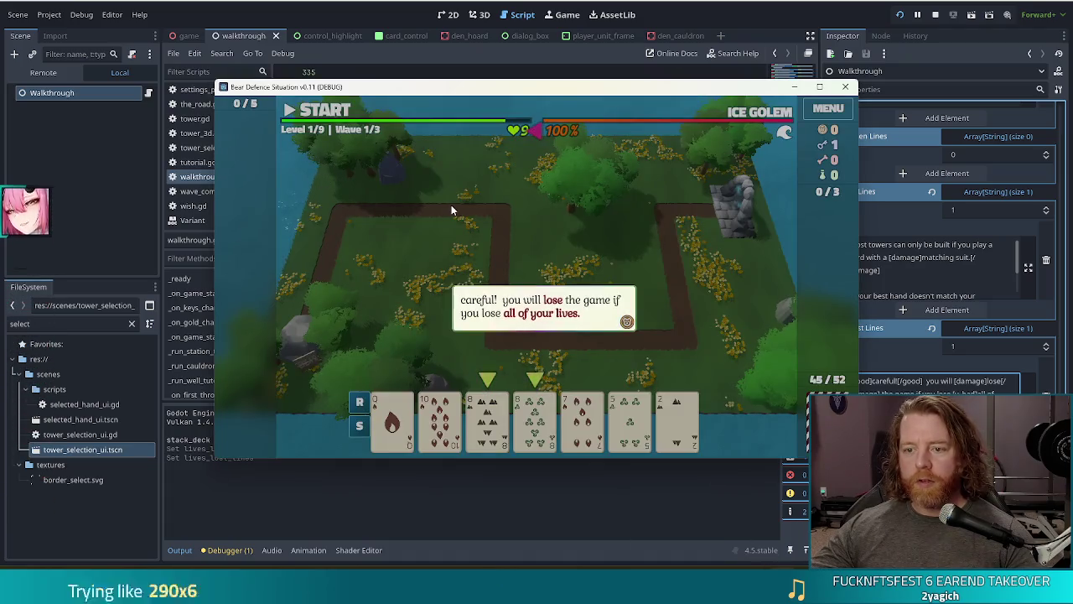
click(427, 251)
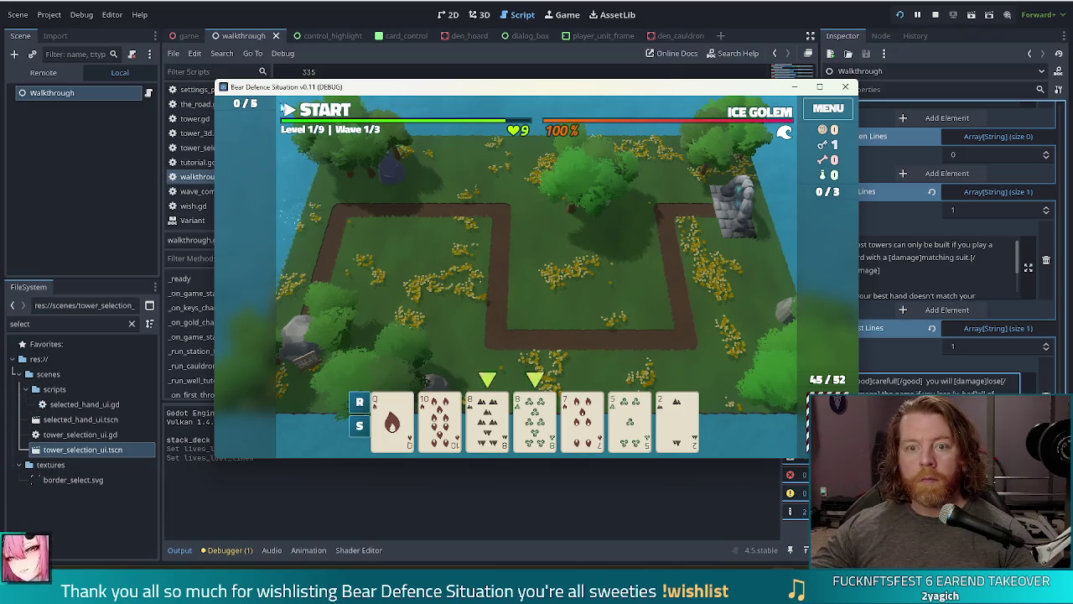
click(359, 74)
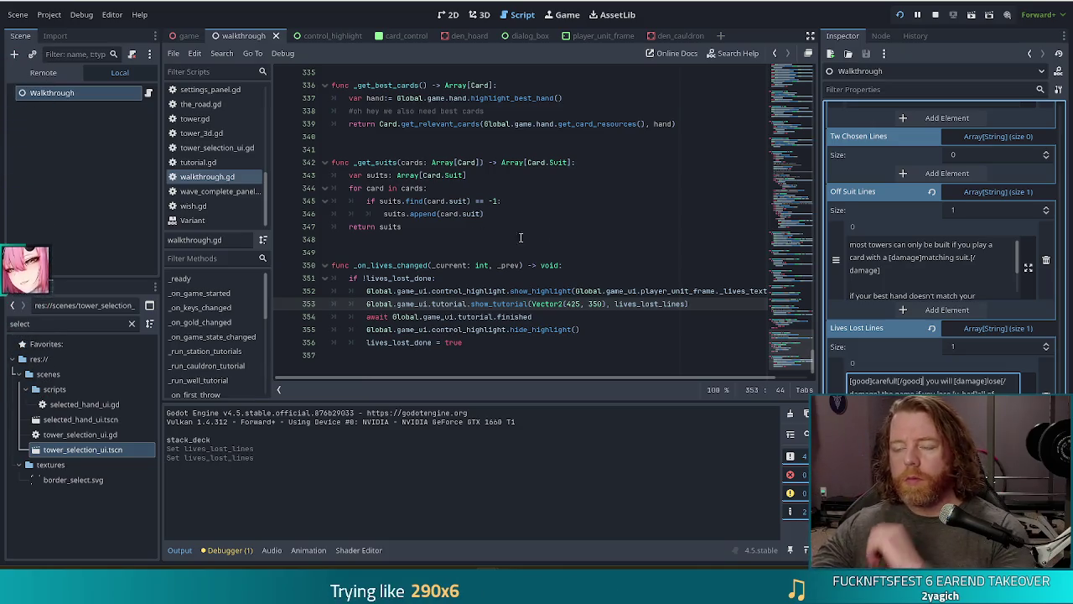
click(549, 313)
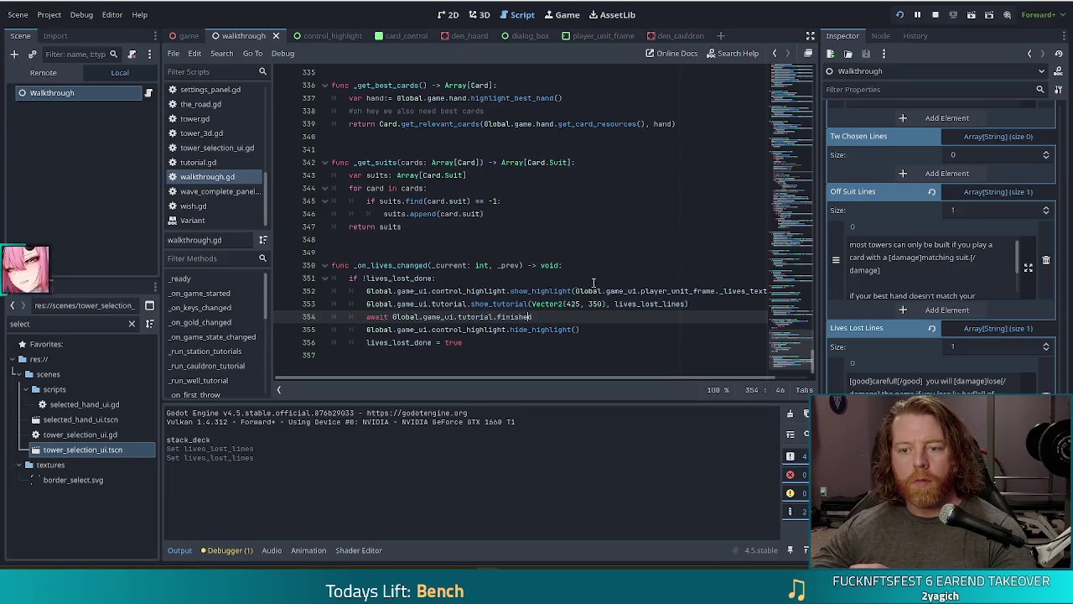
click(503, 291)
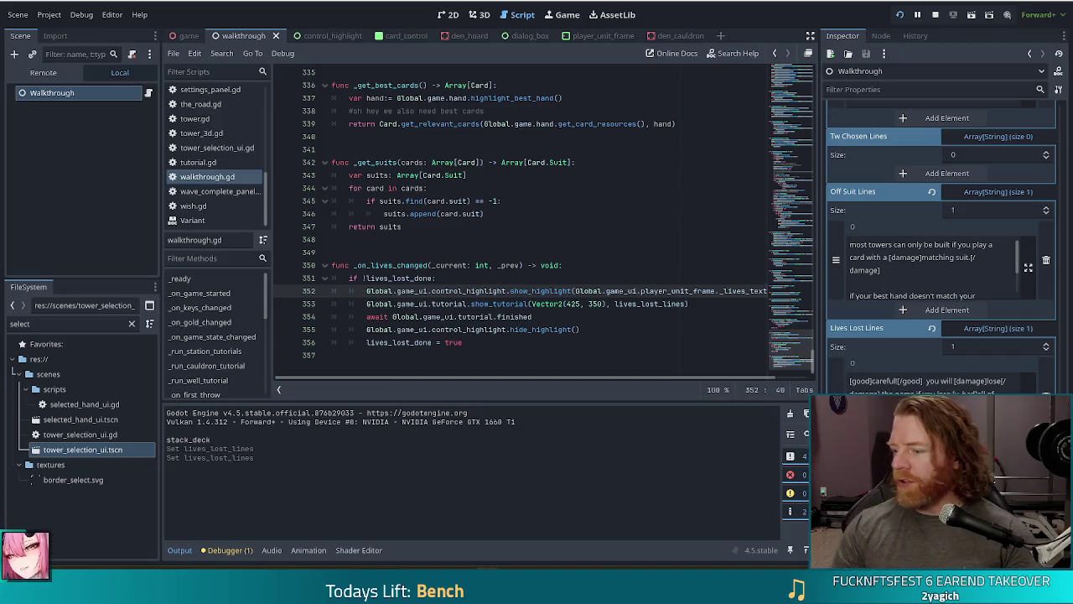